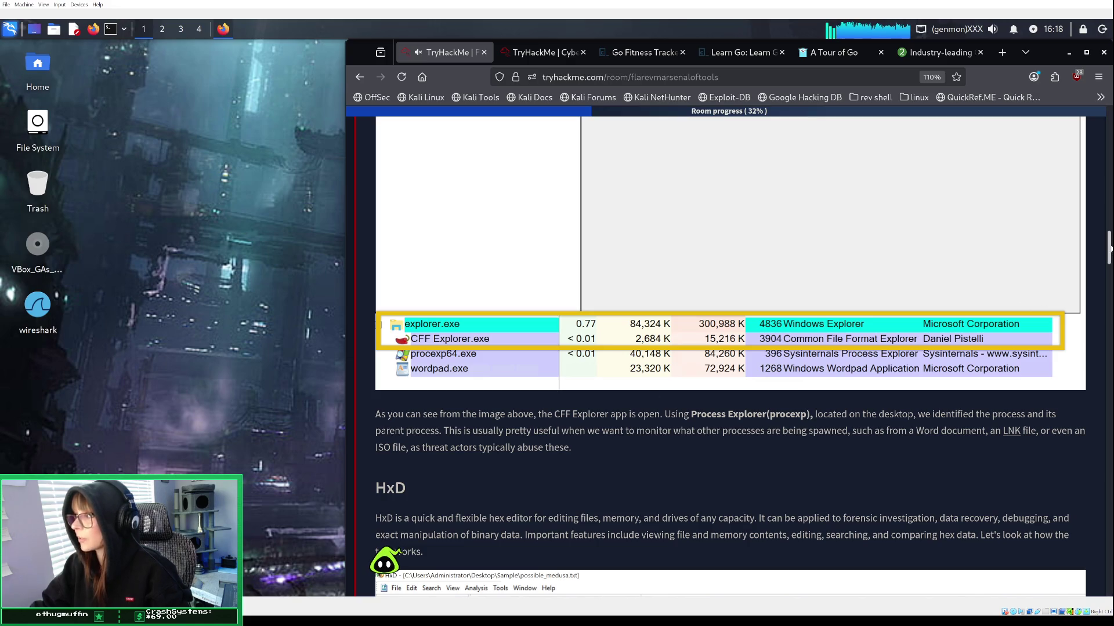
Scroll down past the Process Explorer example to the HxD screenshot of possible_medusa.txt.
scroll(516, 471, "down", 3)
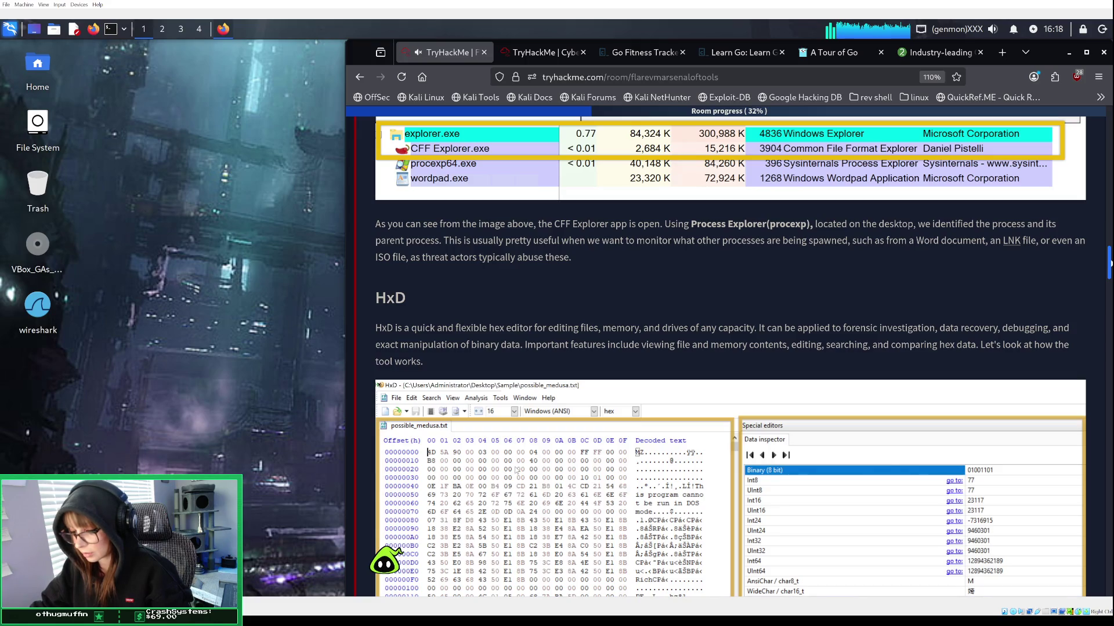
scroll(730, 357, "down", 5)
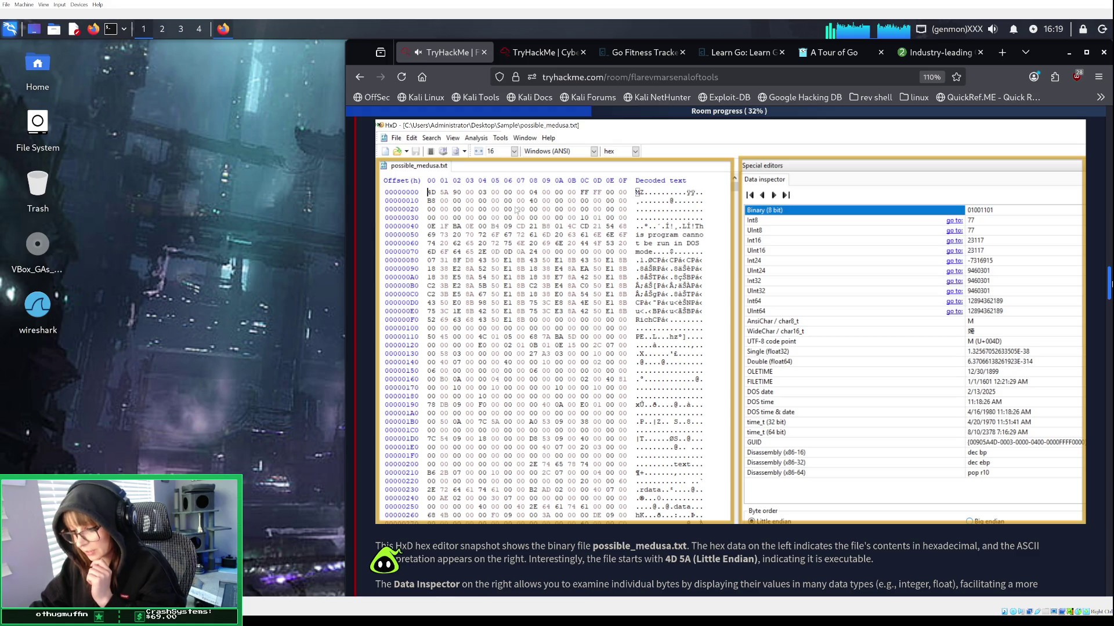
scroll(1038, 364, "down", 1)
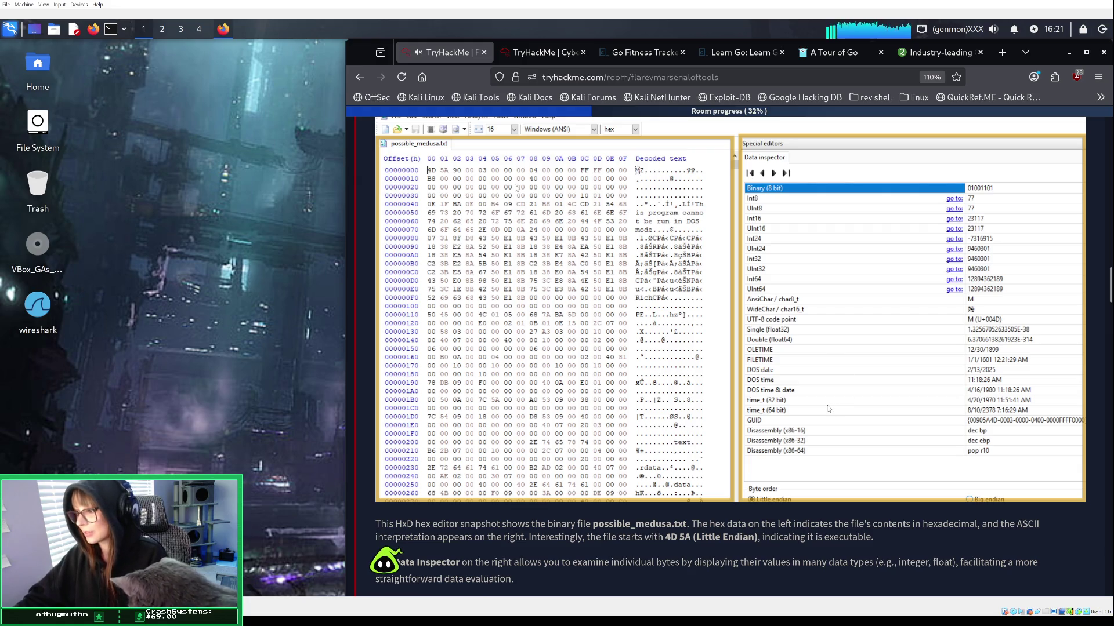
Move from the Process Explorer image to the questions, where FLOSS and Process Explorer show as correct.
scroll(828, 409, "up", 10)
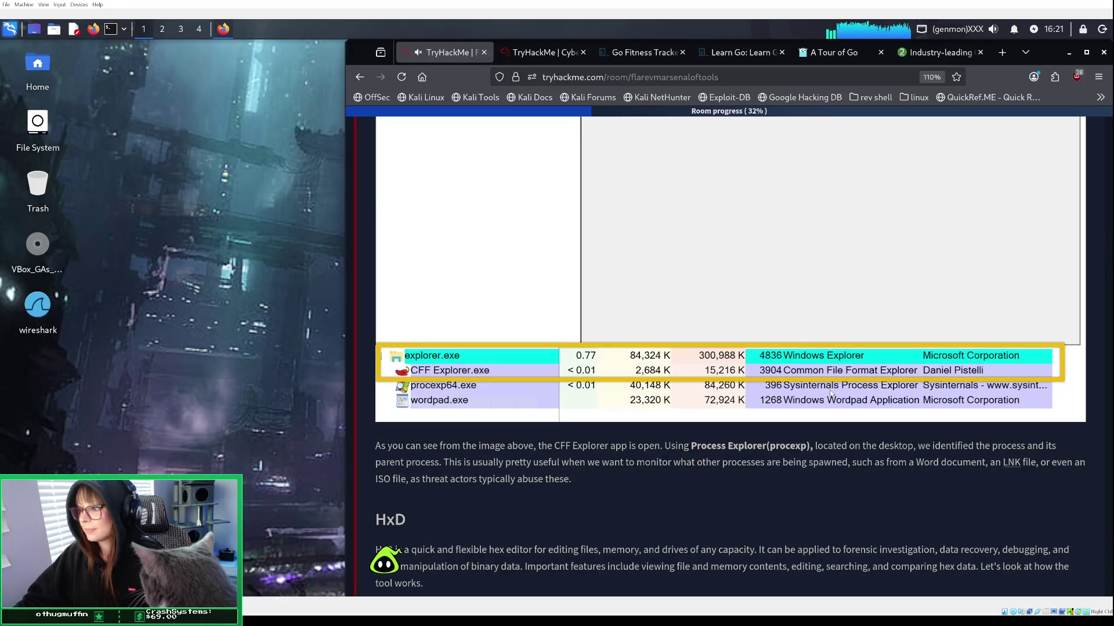
left_click_drag(1110, 260, 1081, 532)
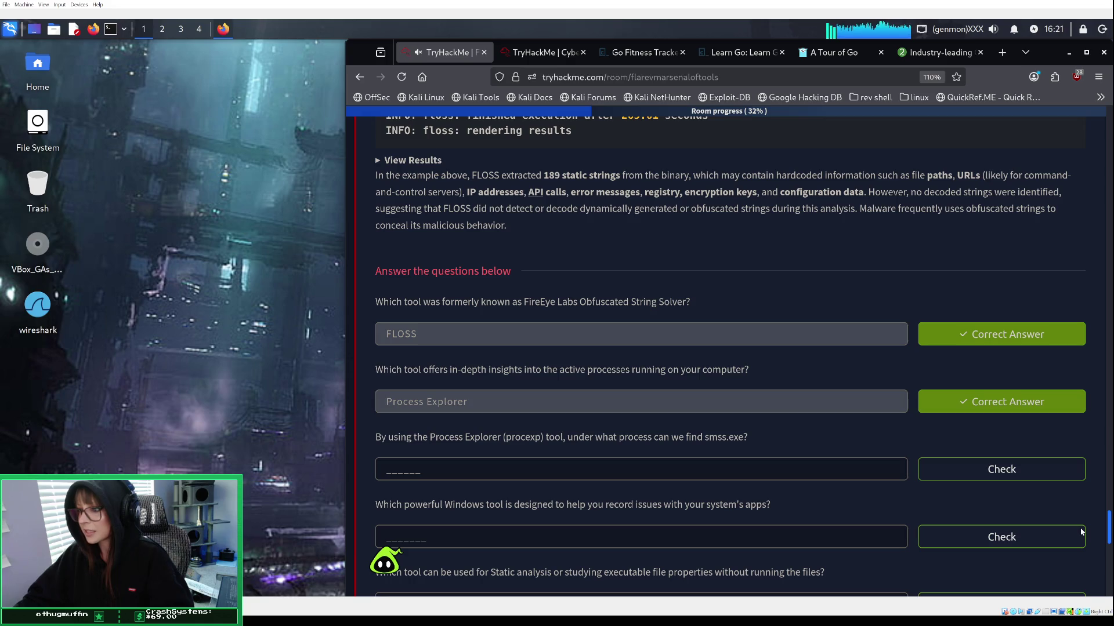
scroll(1081, 532, "up", 20)
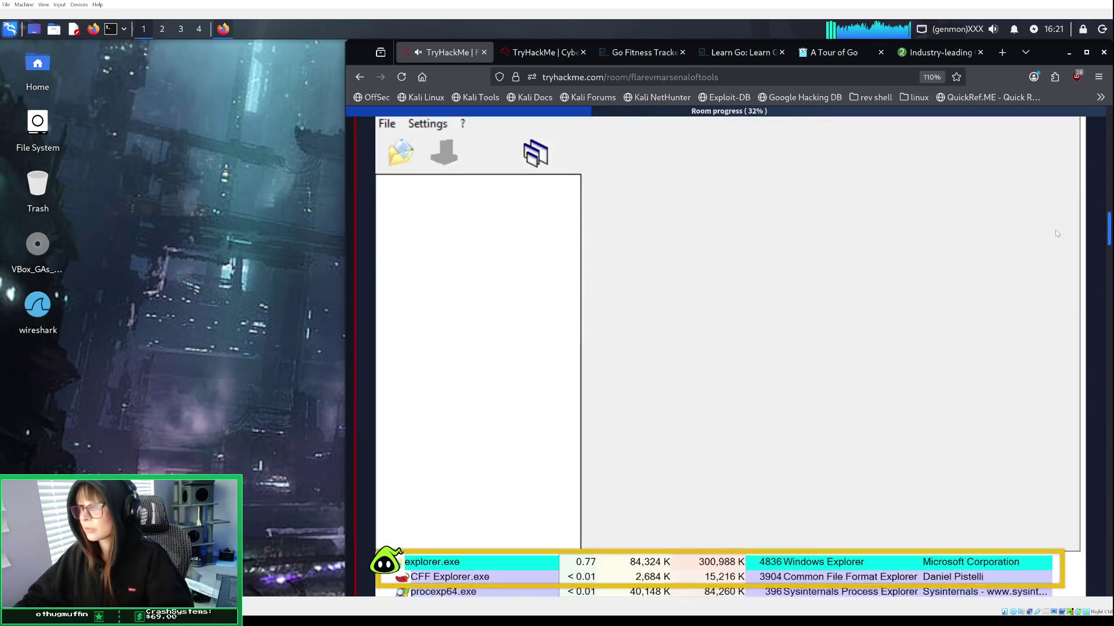
scroll(1059, 250, "up", 4)
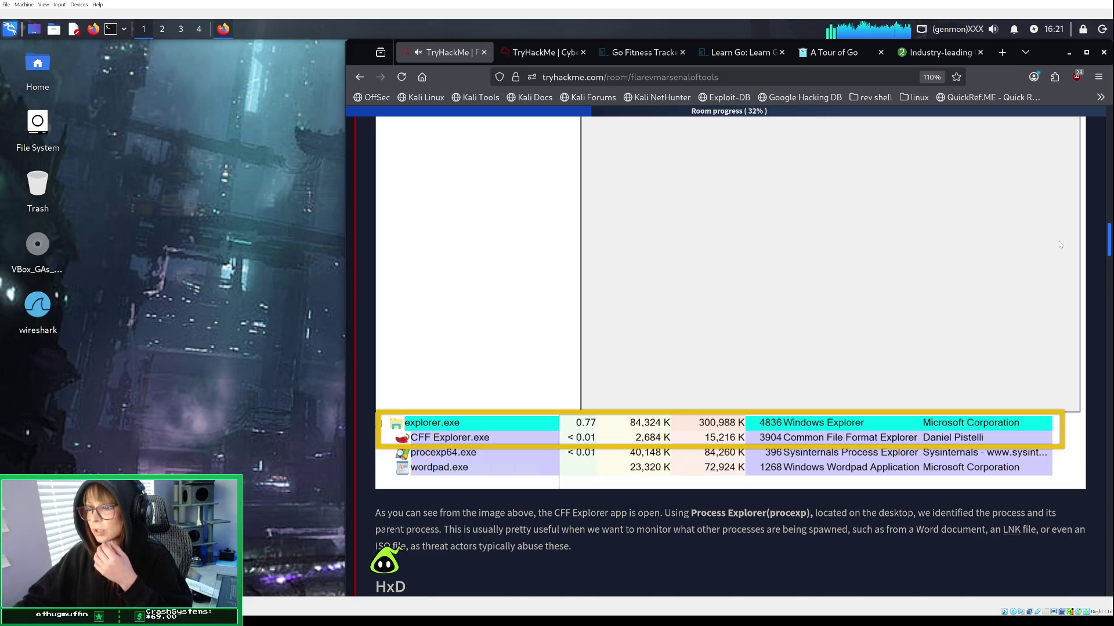
scroll(1059, 267, "down", 15)
scroll(1038, 491, "down", 12)
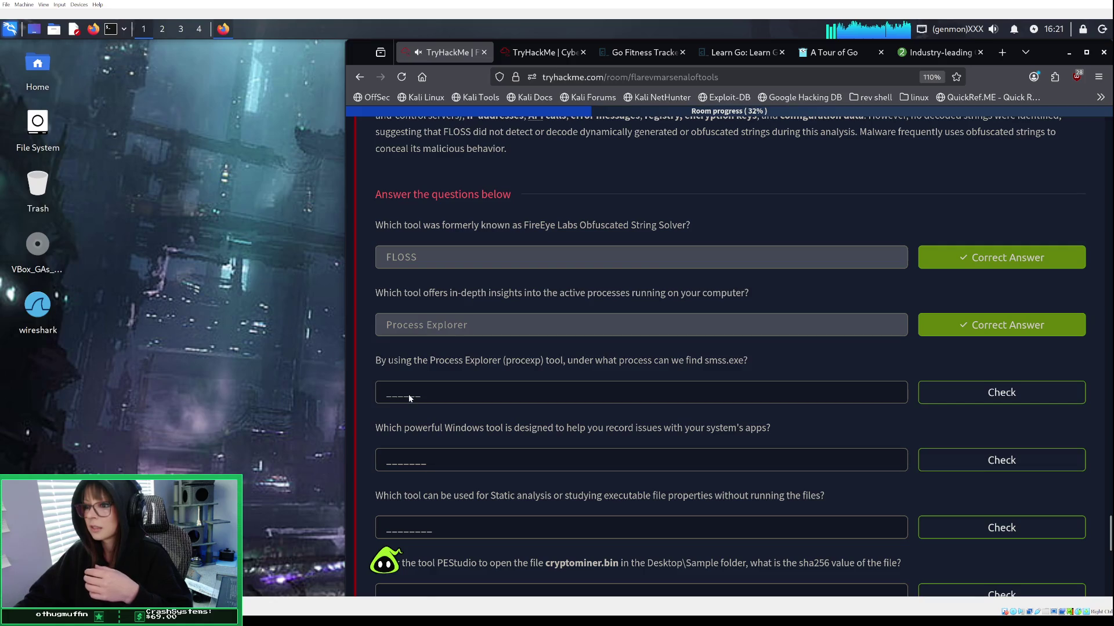
Begin typing 'explo' in the smss.exe answer field, then erase it.
left_click(409, 398)
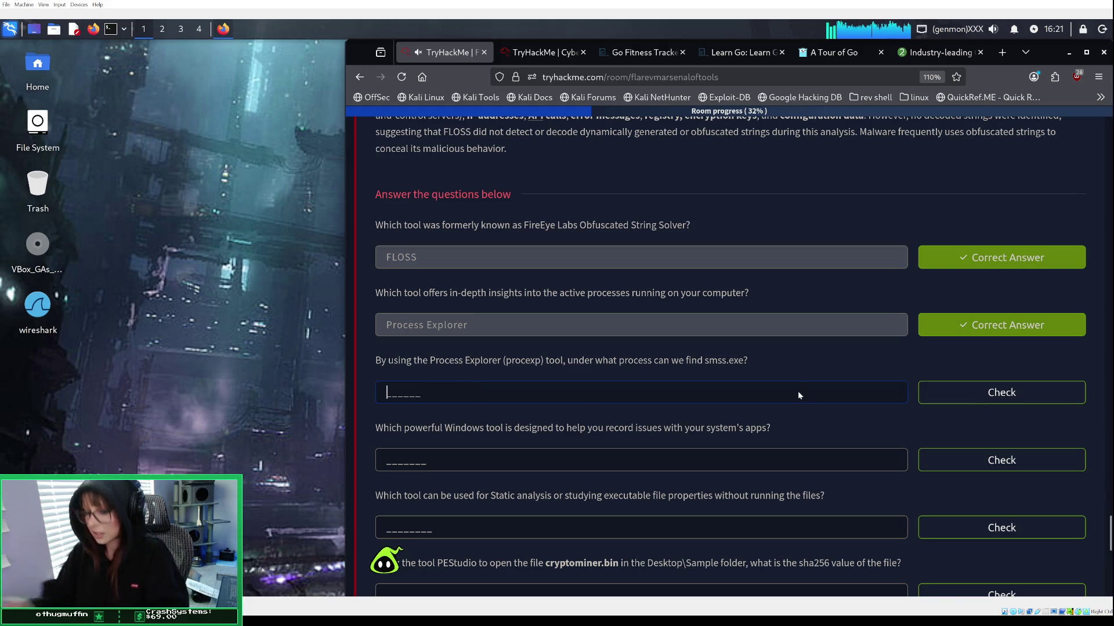
type("explo")
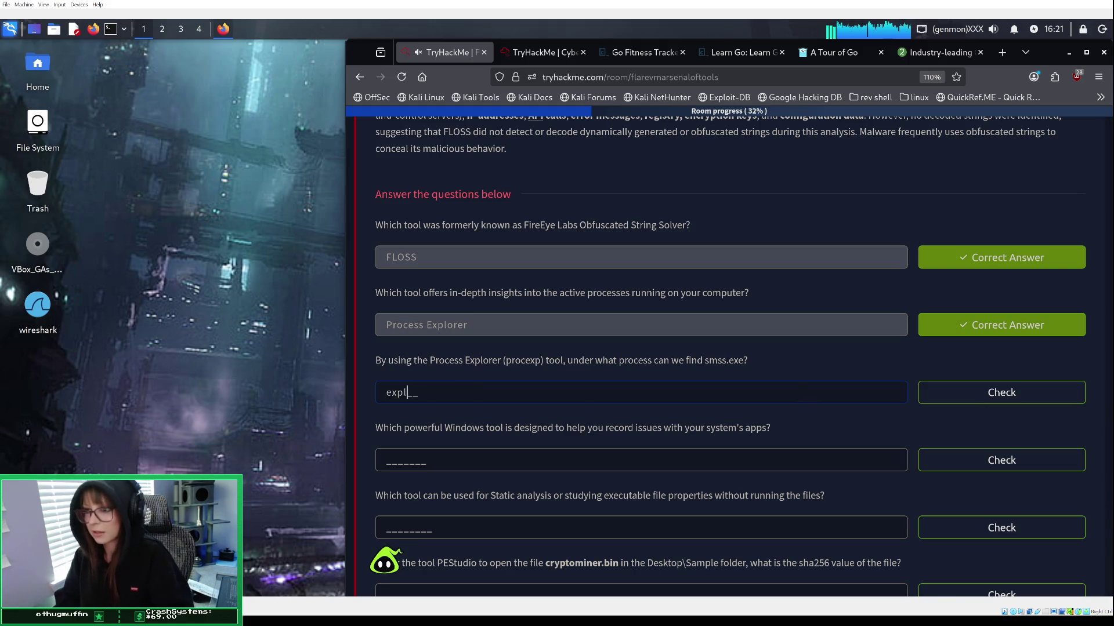
key("BackSpace")
key("BackSpace")
key("BackSpace")
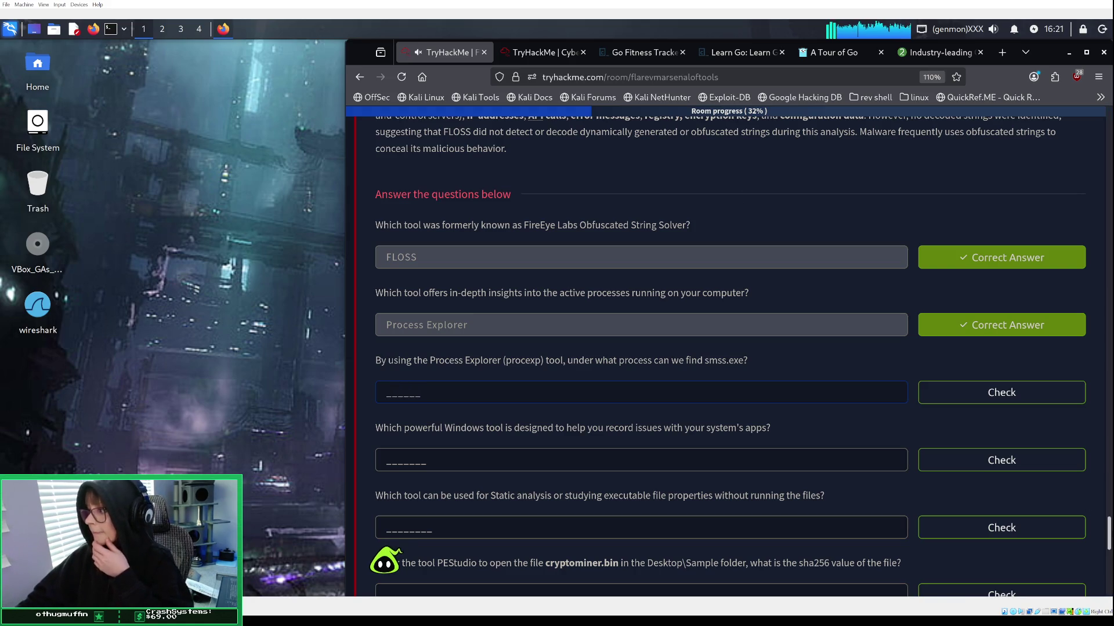
Return up the page to the Process Explorer section's CFF Explorer VIII example.
scroll(1102, 541, "up", 1)
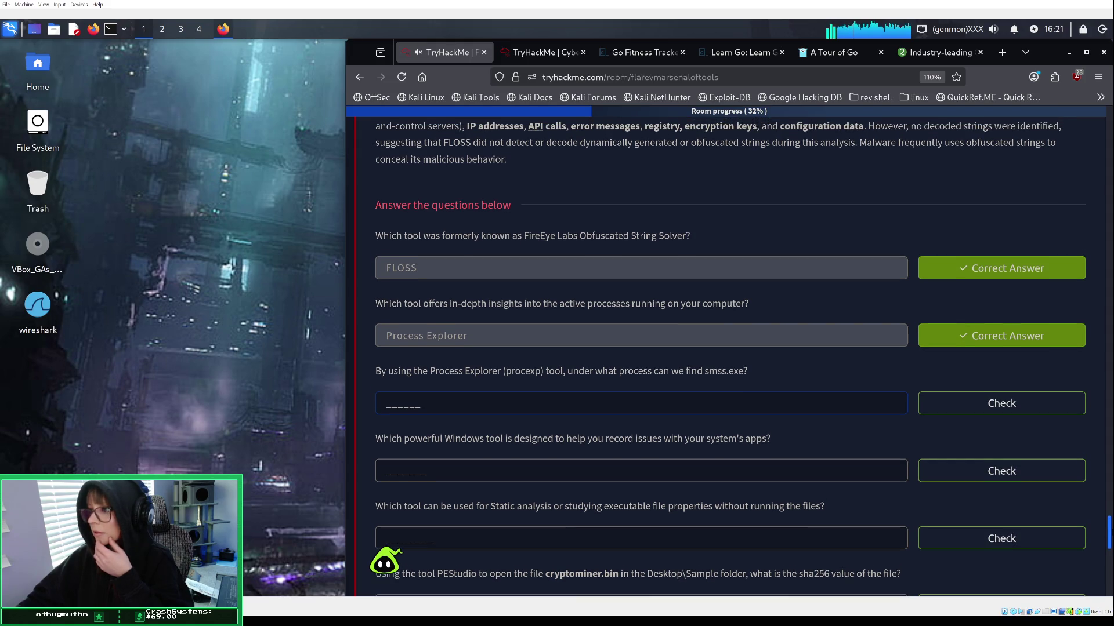
left_click_drag(1102, 537, 1099, 235)
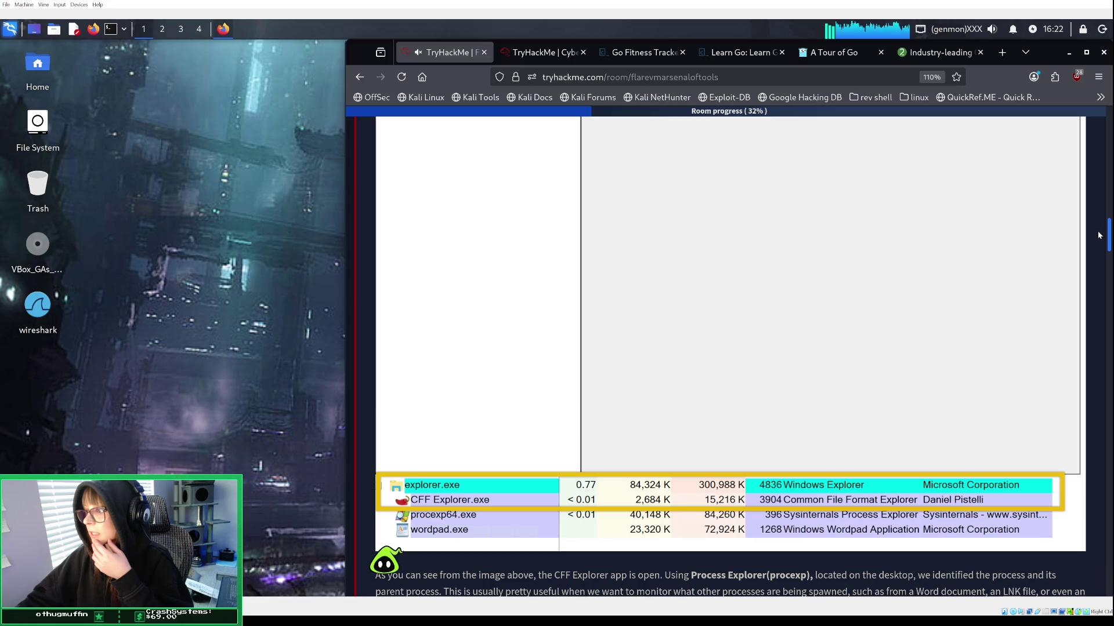
scroll(1098, 235, "up", 8)
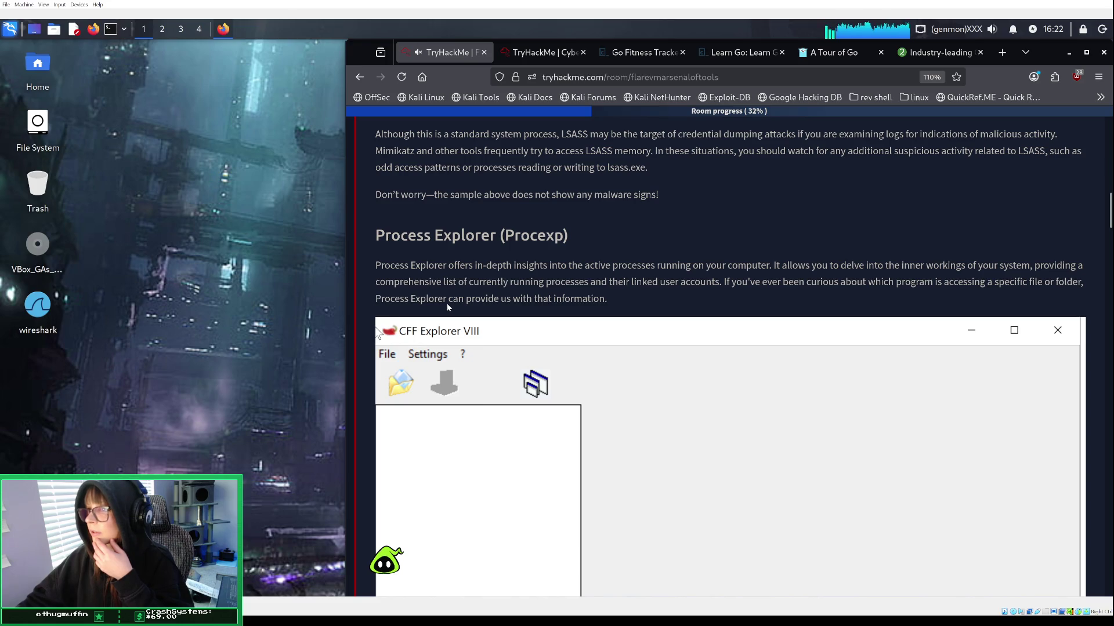
scroll(447, 303, "down", 5)
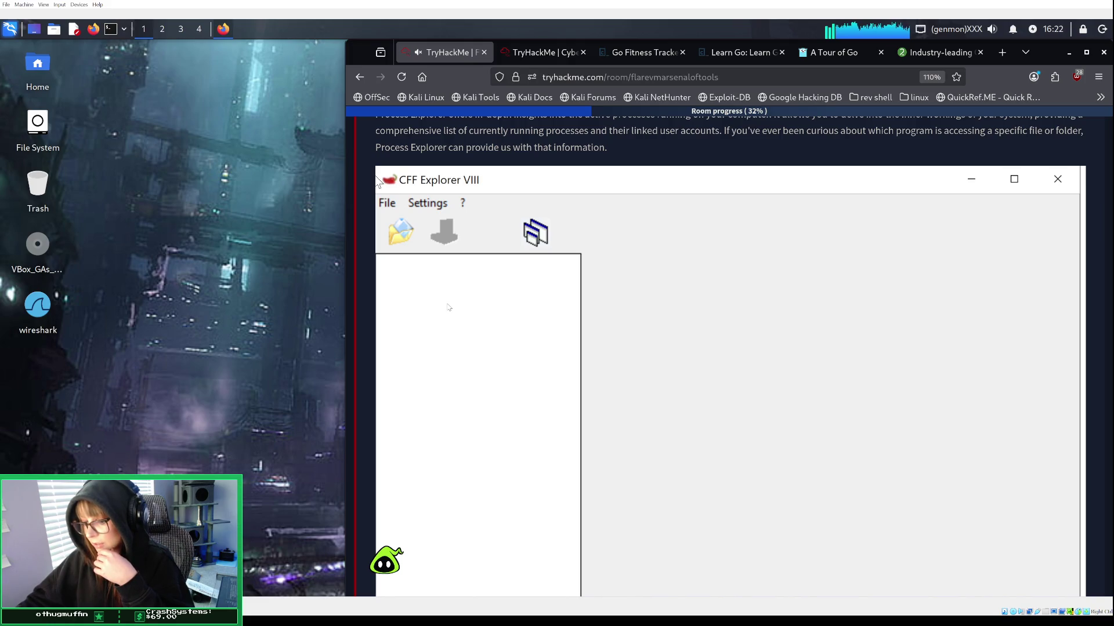
scroll(451, 347, "down", 5)
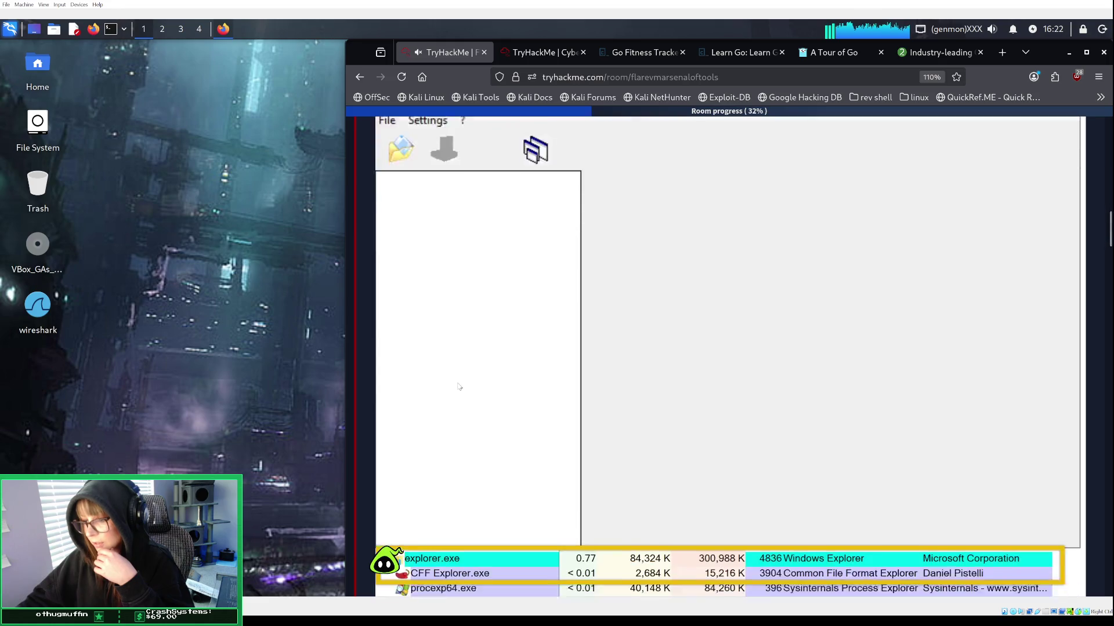
scroll(458, 387, "down", 2)
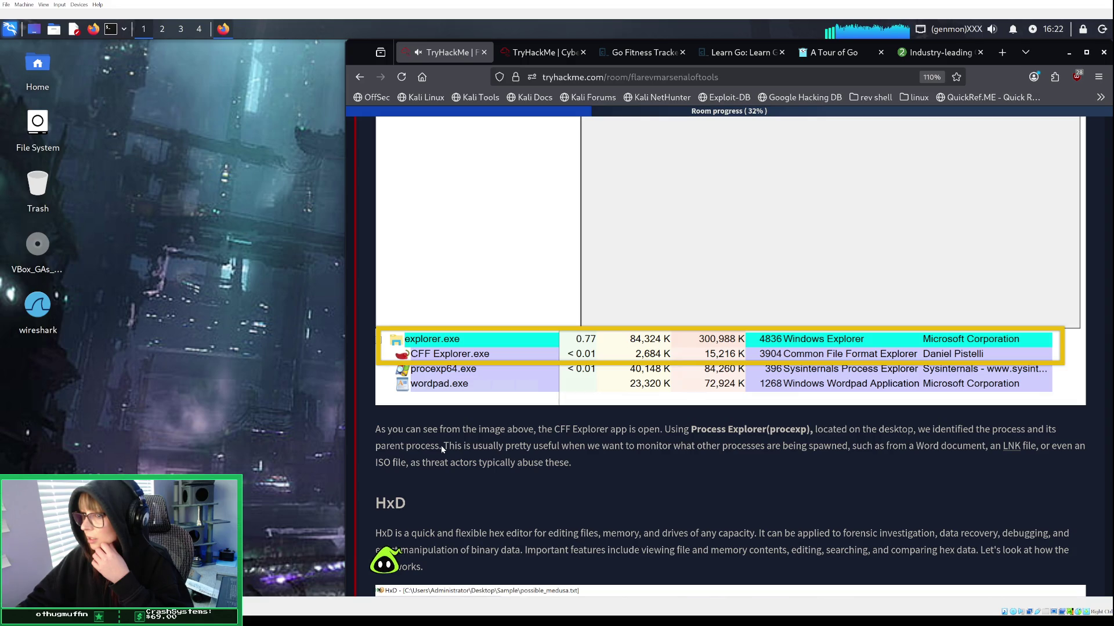
scroll(441, 445, "down", 3)
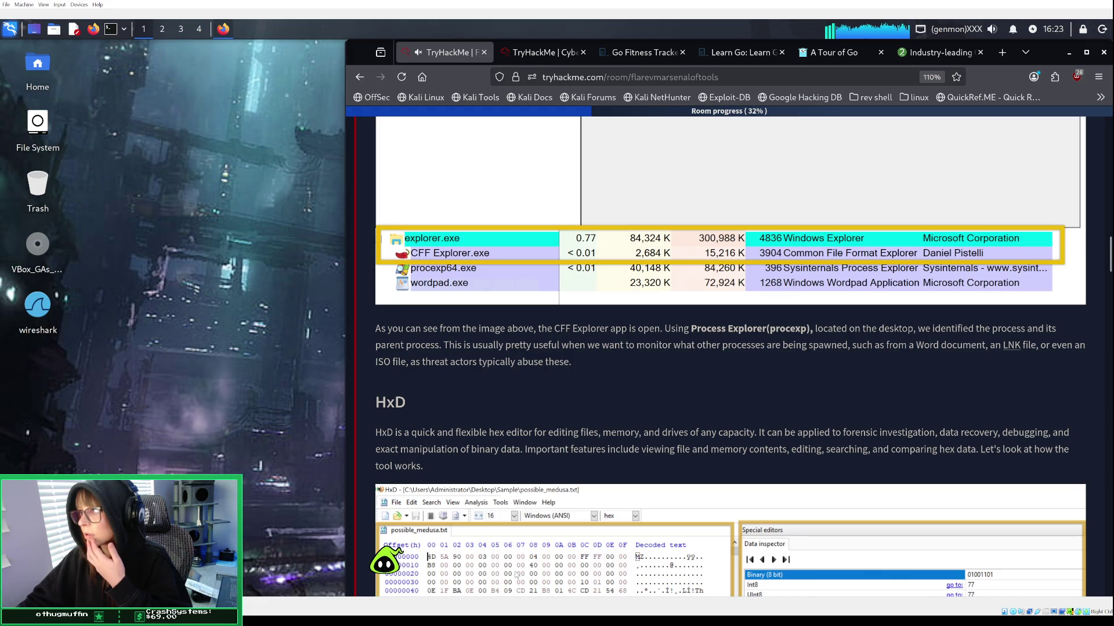
mouse_move(1109, 249)
left_mouse_down()
mouse_move(1109, 487)
mouse_move(1102, 502)
mouse_move(1028, 510)
left_mouse_up()
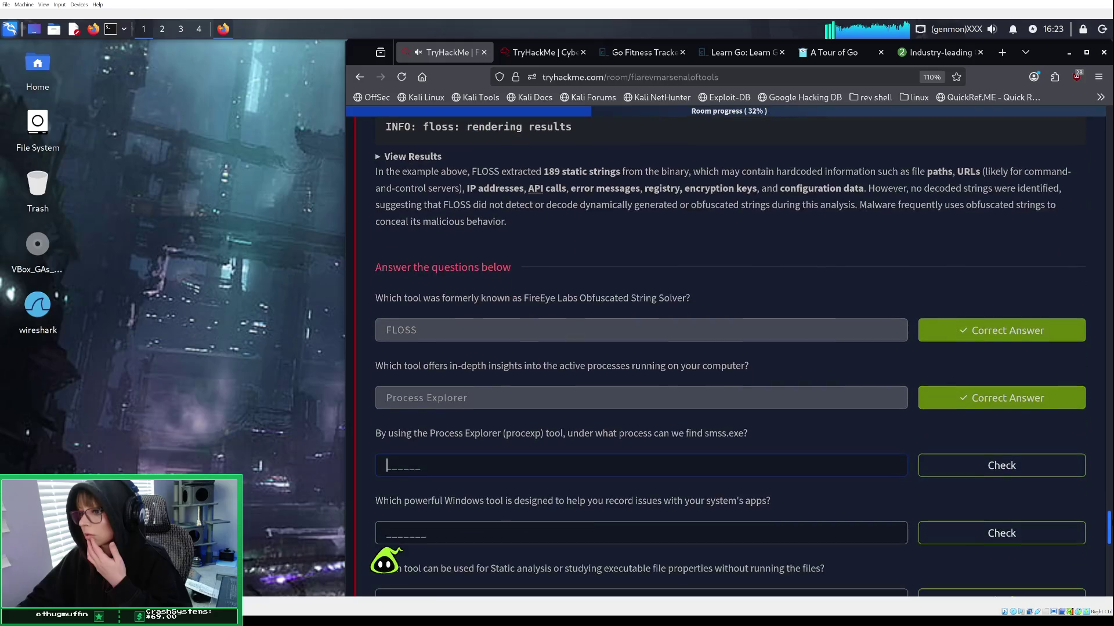
Replace the partial 'proc' with 'parent' and submit it for the smss.exe question.
type("pr")
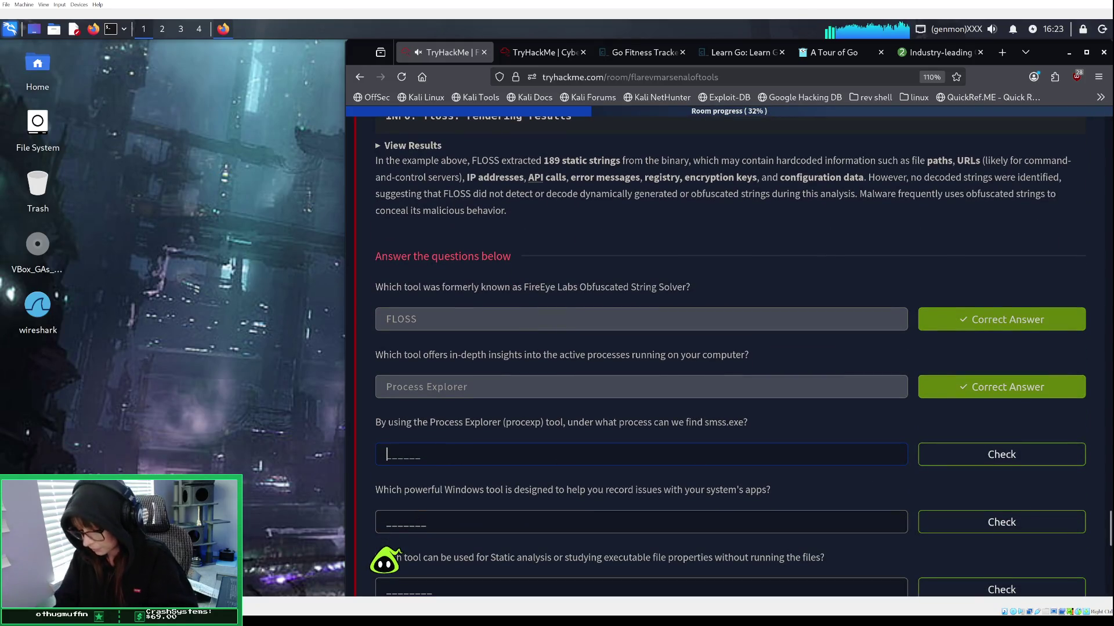
type("oc")
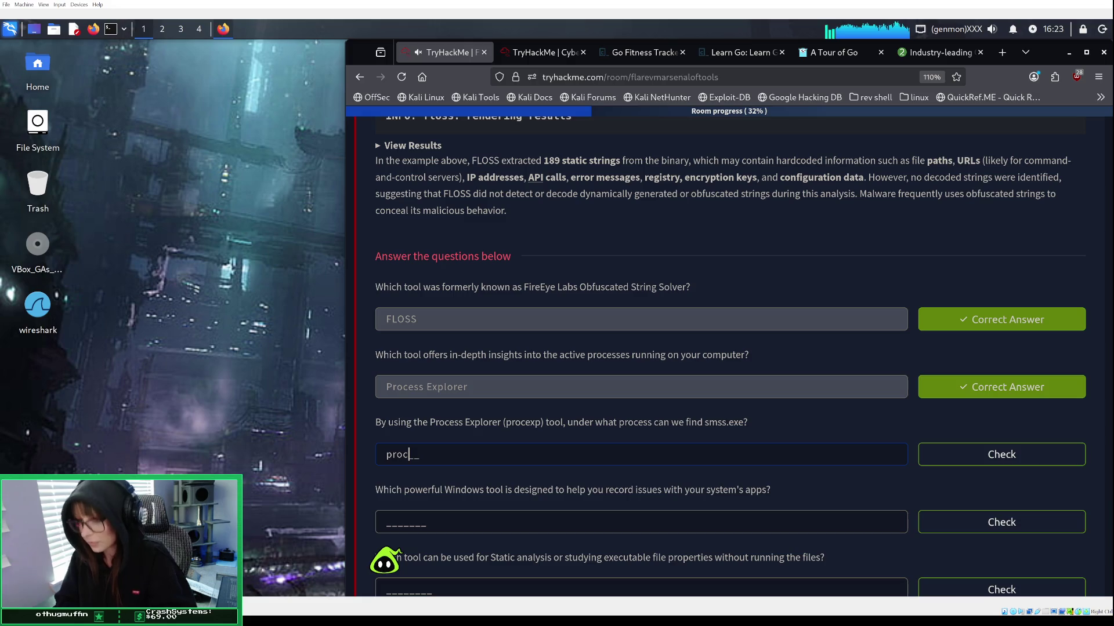
key("BackSpace")
key("BackSpace")
key("BackSpace")
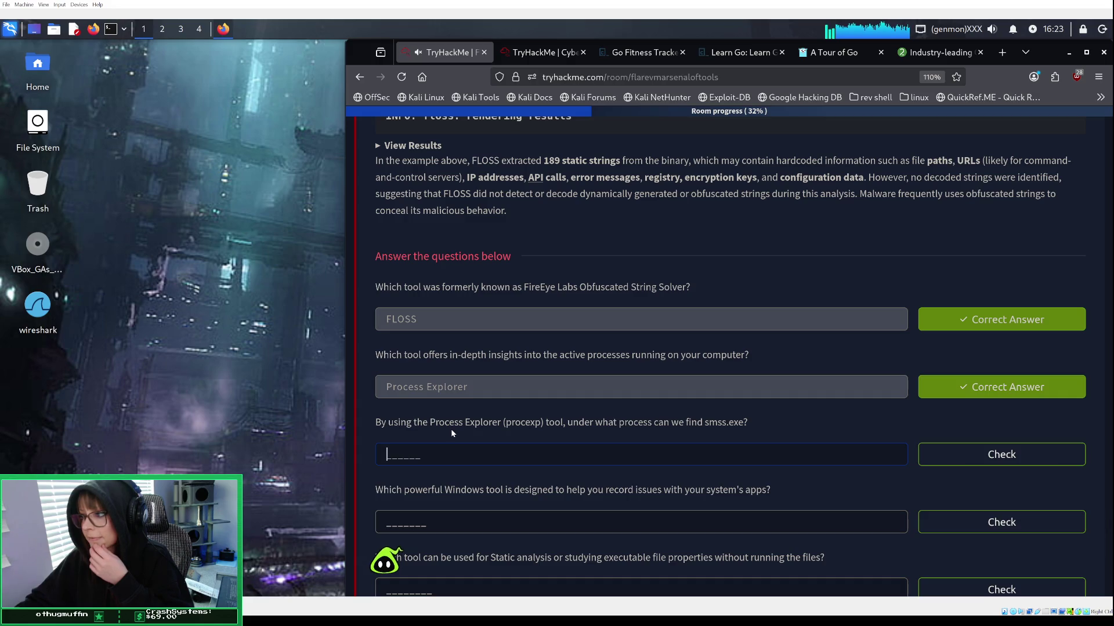
type("parent")
key("Return")
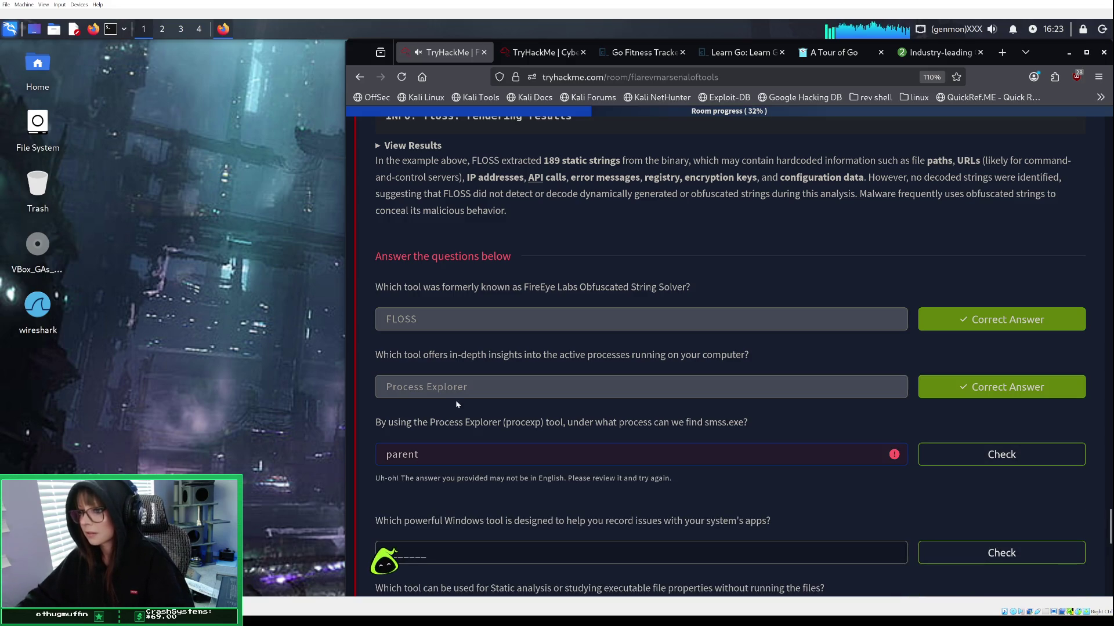
Recheck the rejected 'parent' answer and clear it from the field.
left_click(980, 454)
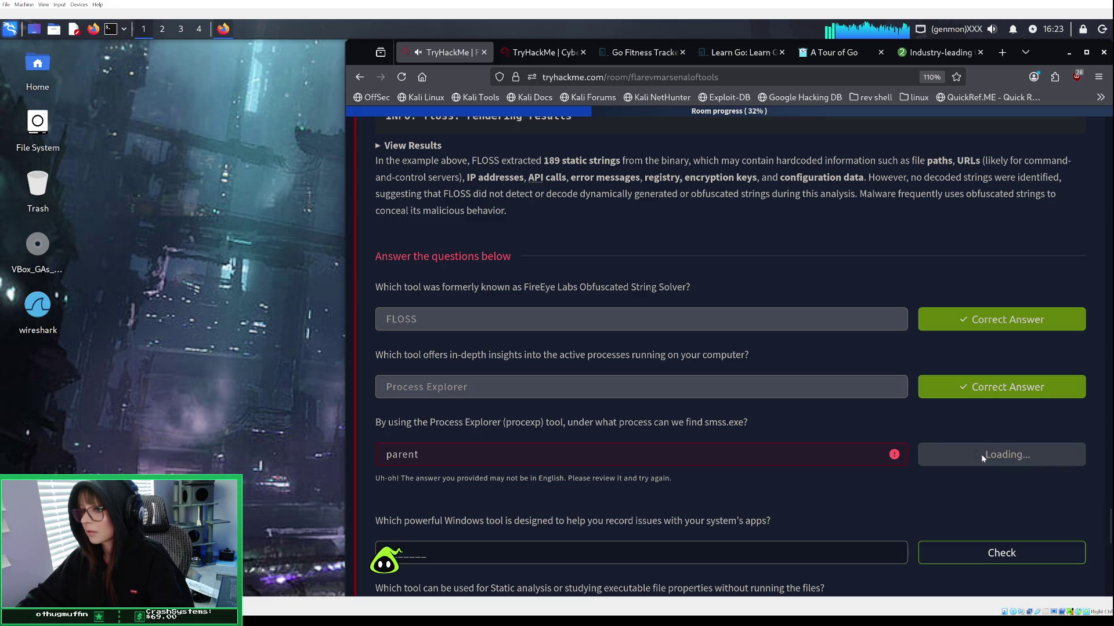
left_click(474, 458)
key("BackSpace")
key("BackSpace")
key("BackSpace")
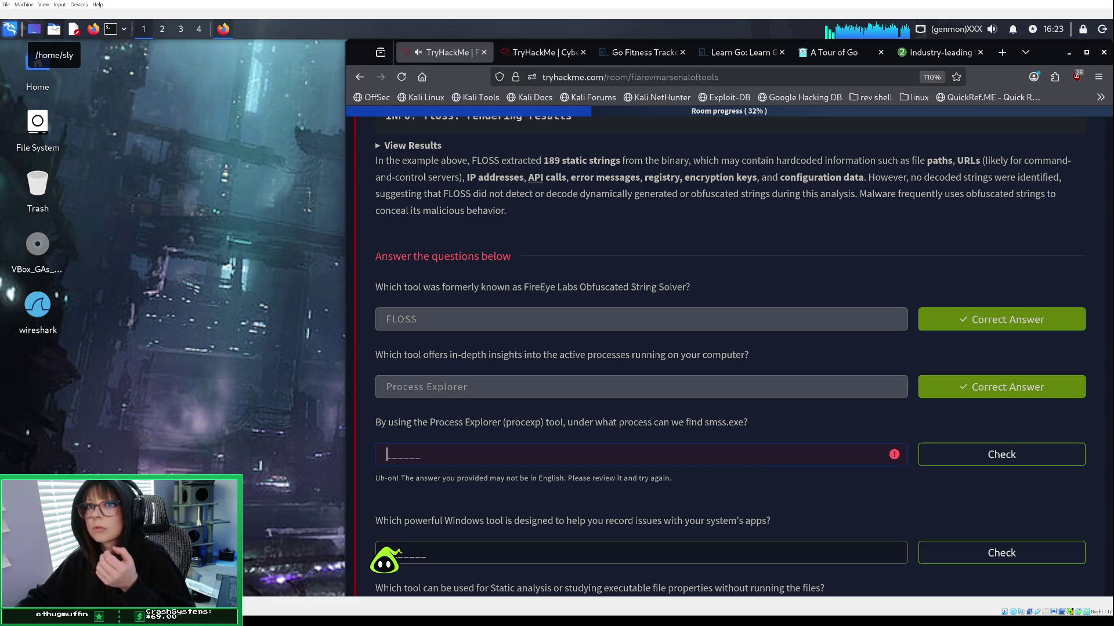
Search the Kali Applications menu for 'process e'.
left_click(11, 29)
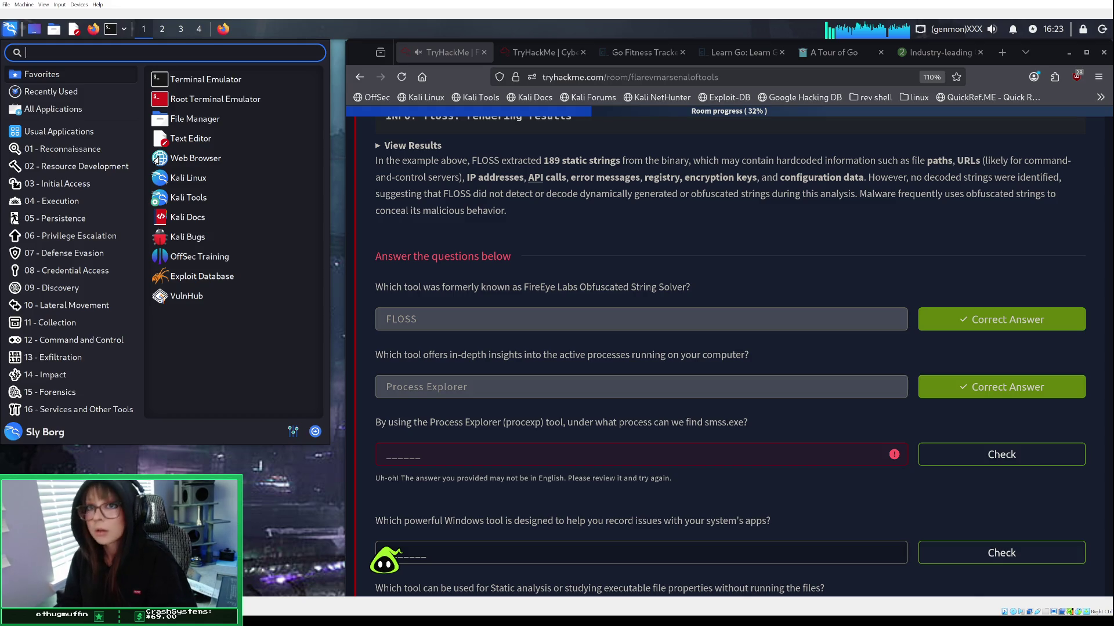
type("prrocess")
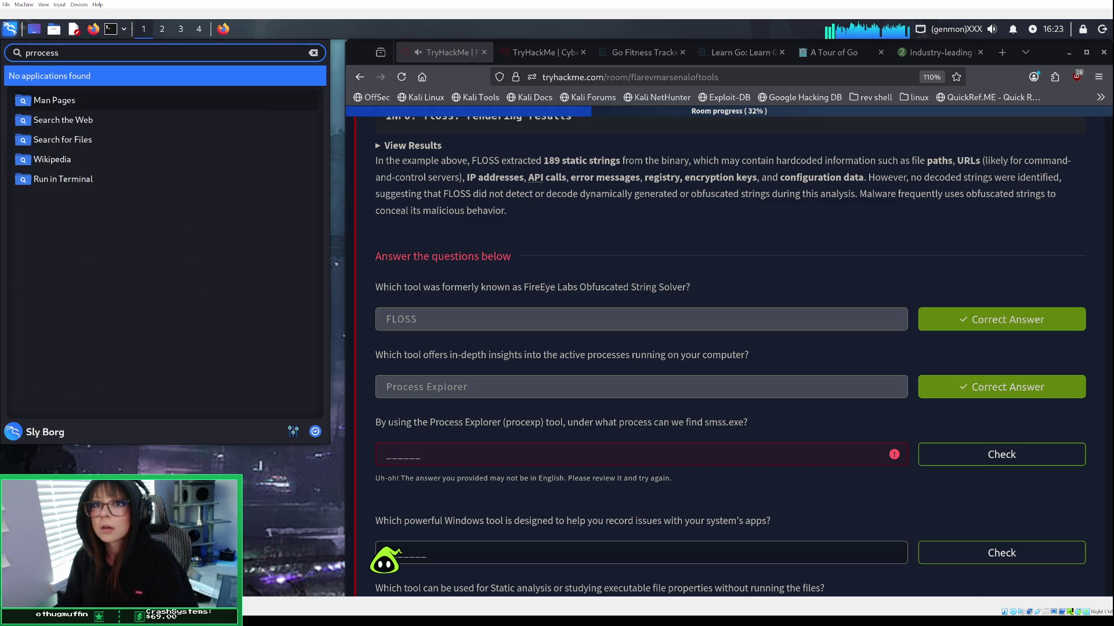
key("BackSpace")
key("BackSpace")
key("BackSpace")
key("BackSpace")
key("BackSpace")
key("BackSpace")
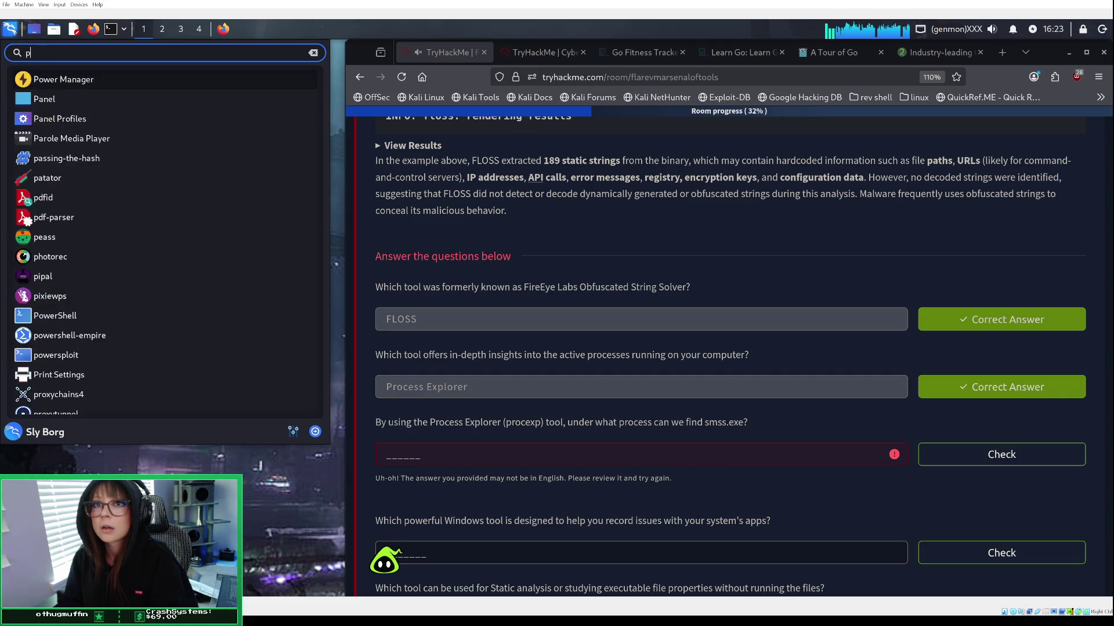
type("rocess")
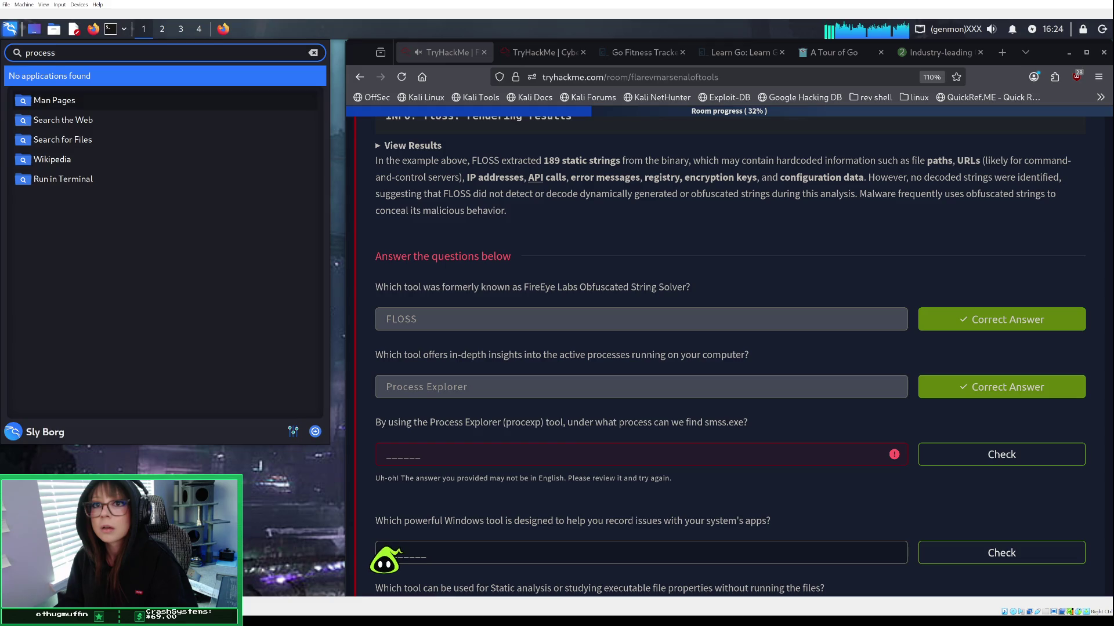
type(" ec")
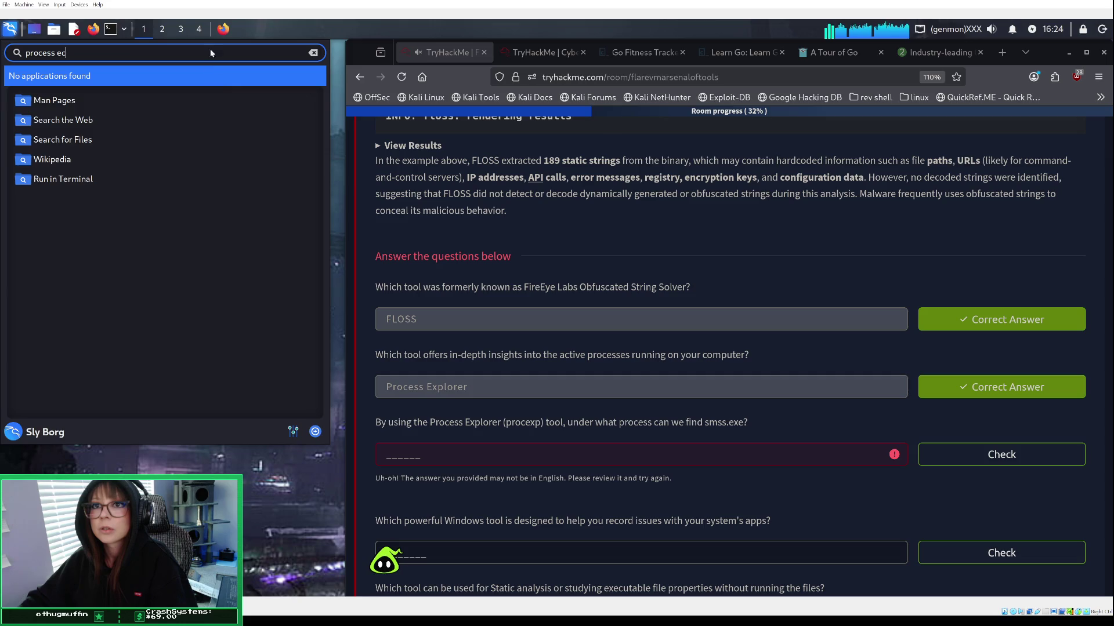
Dismiss the Applications menu after finding no results, returning to the TryHackMe room.
left_click(10, 29)
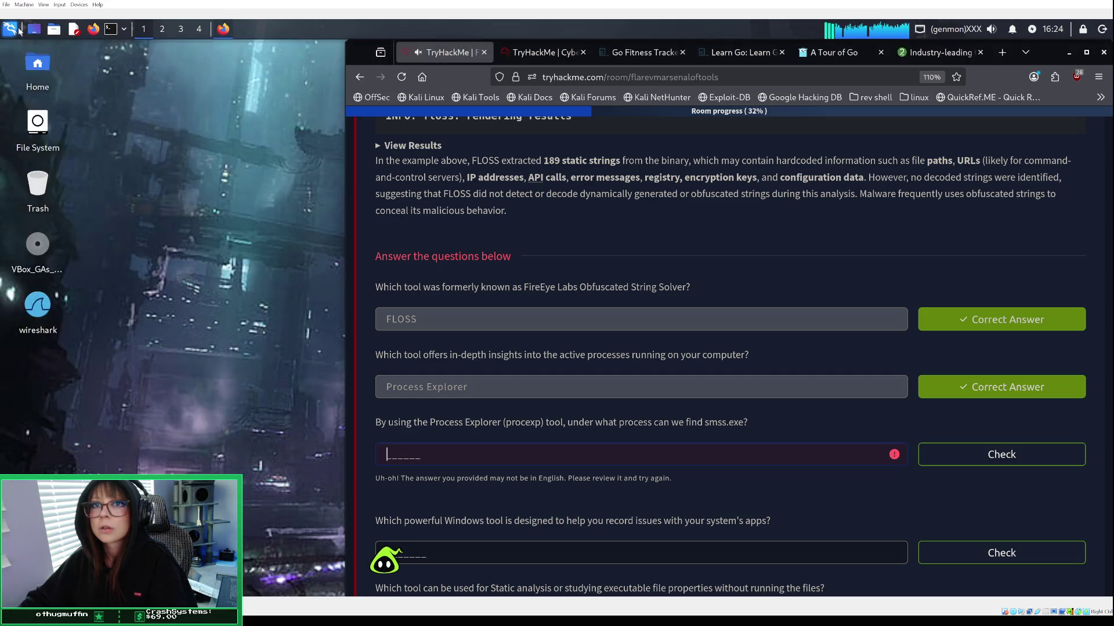
left_click(11, 29)
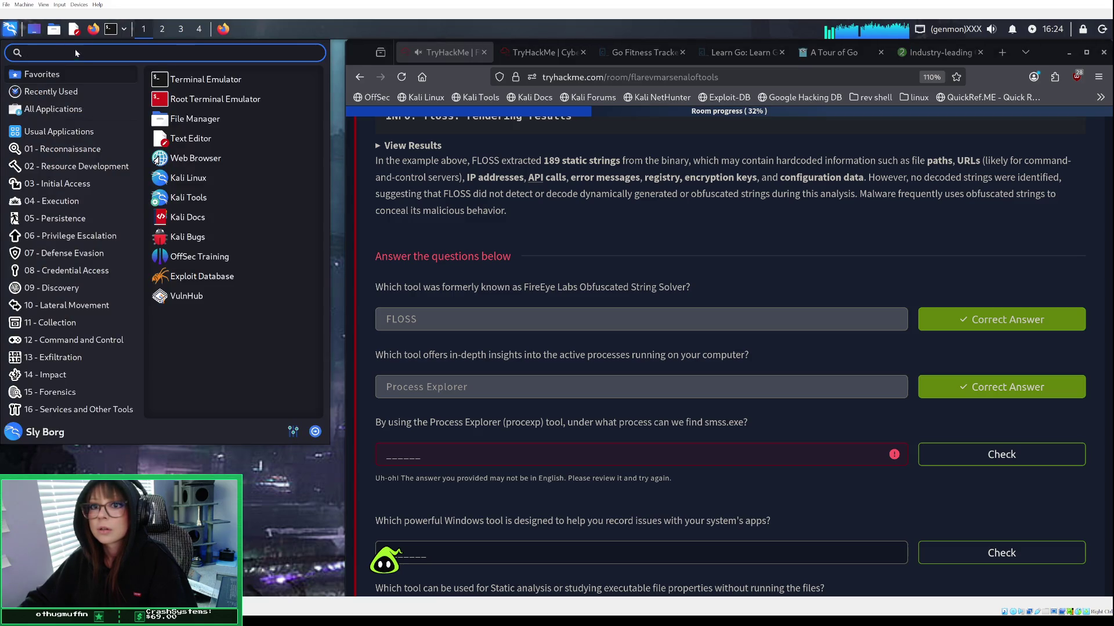
left_click(342, 242)
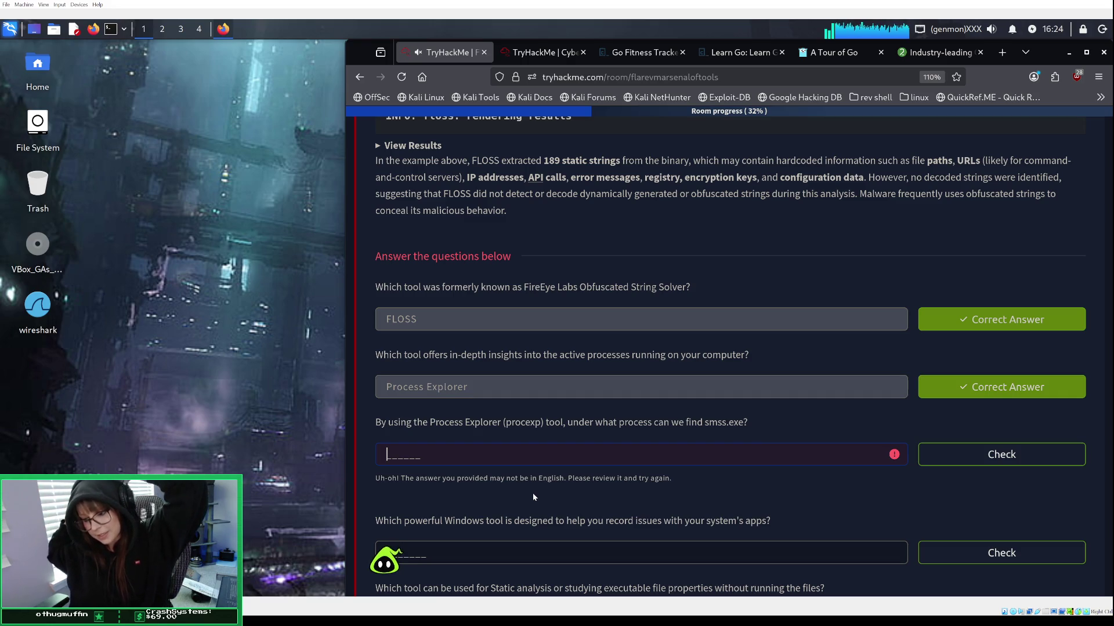
scroll(532, 481, "up", 15)
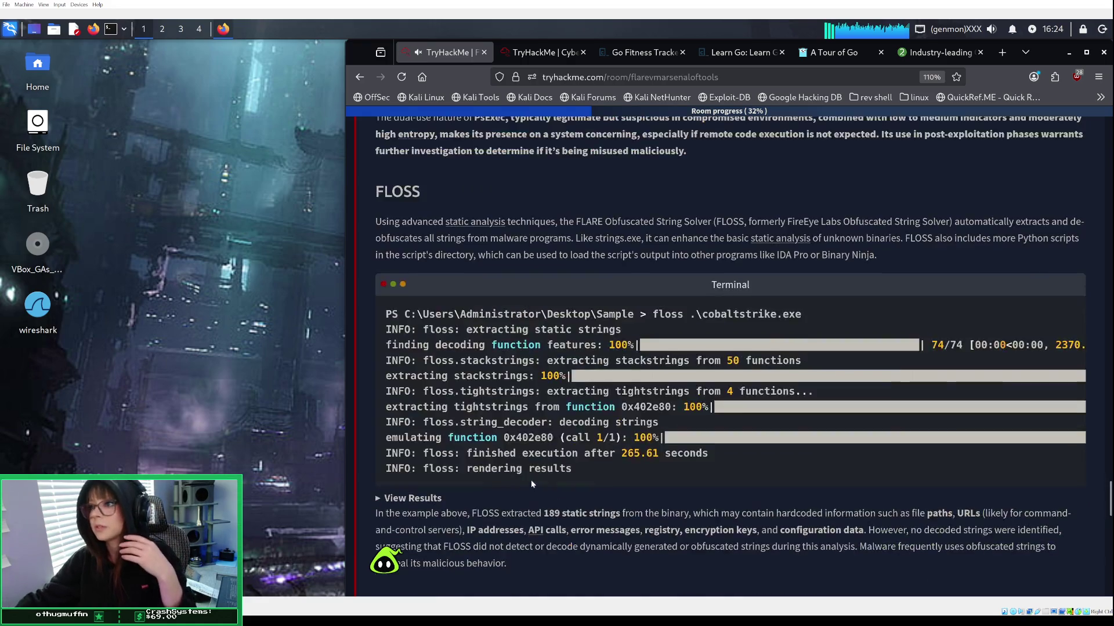
scroll(533, 483, "up", 10)
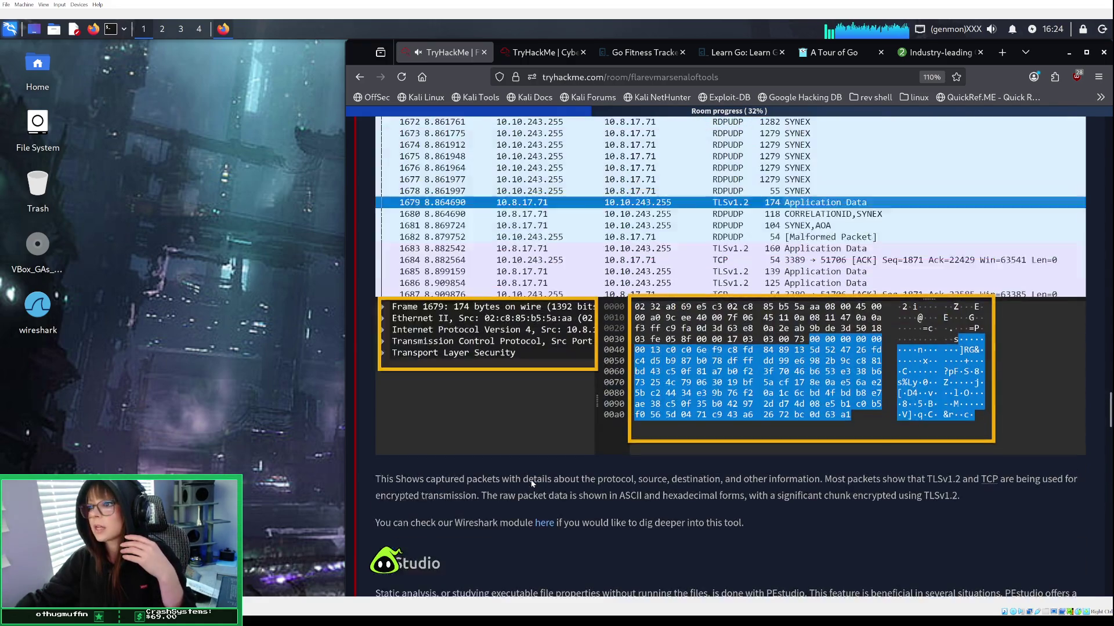
scroll(531, 481, "up", 10)
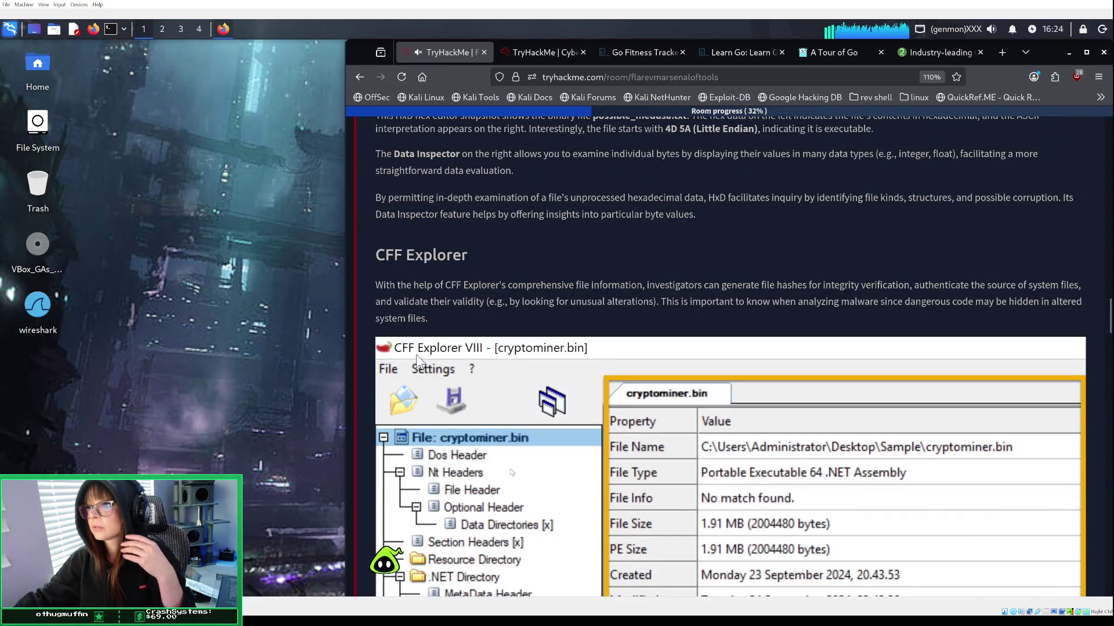
scroll(556, 418, "up", 3)
scroll(556, 419, "up", 10)
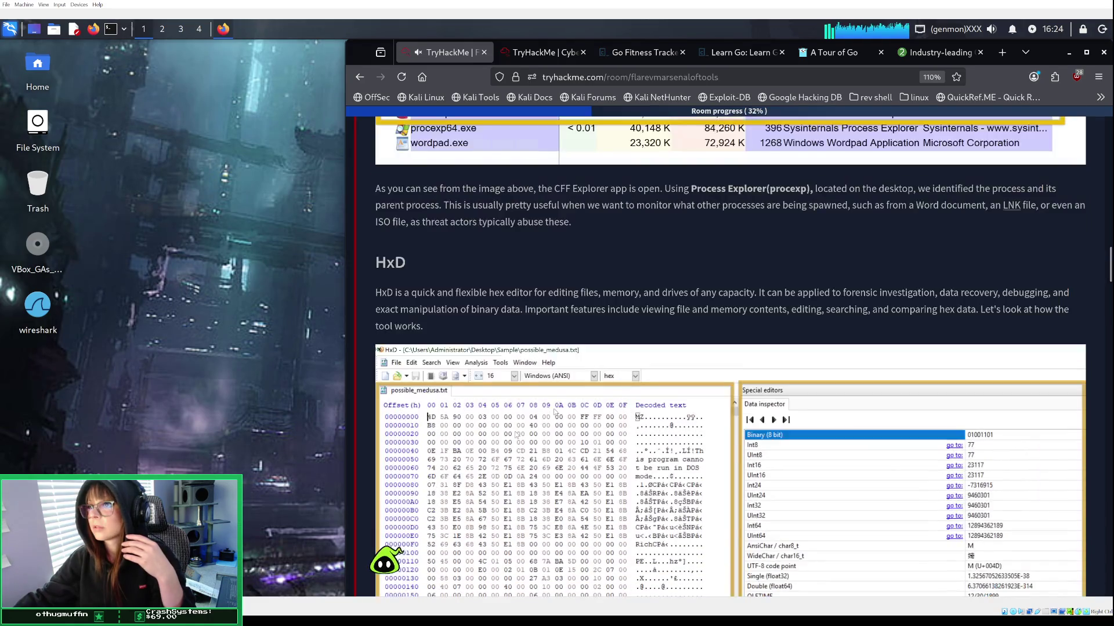
scroll(555, 411, "up", 8)
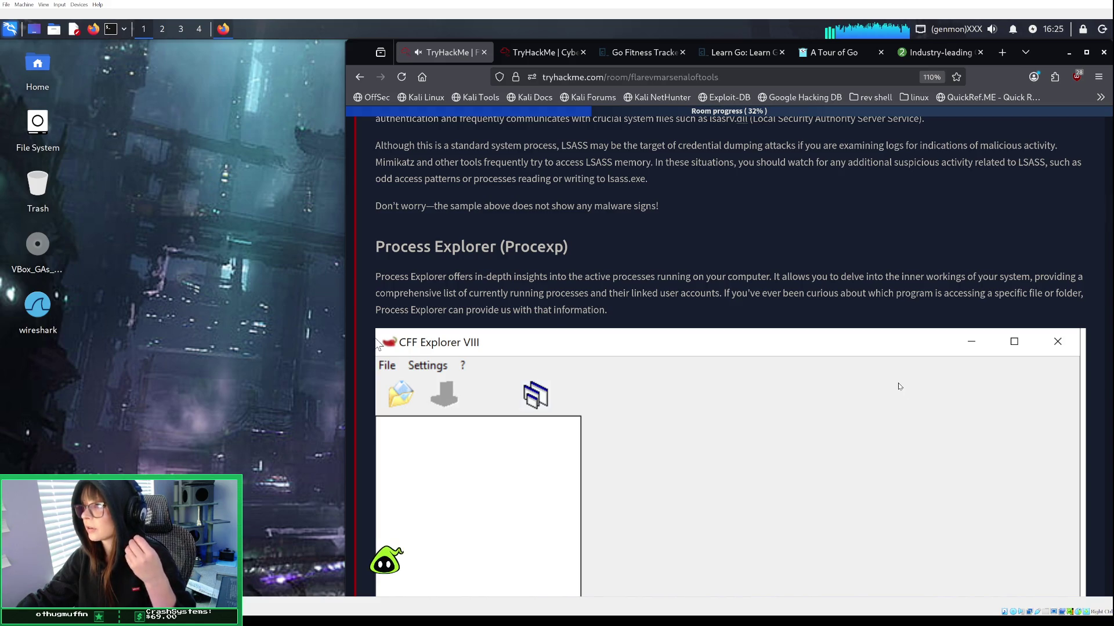
scroll(898, 387, "down", 2)
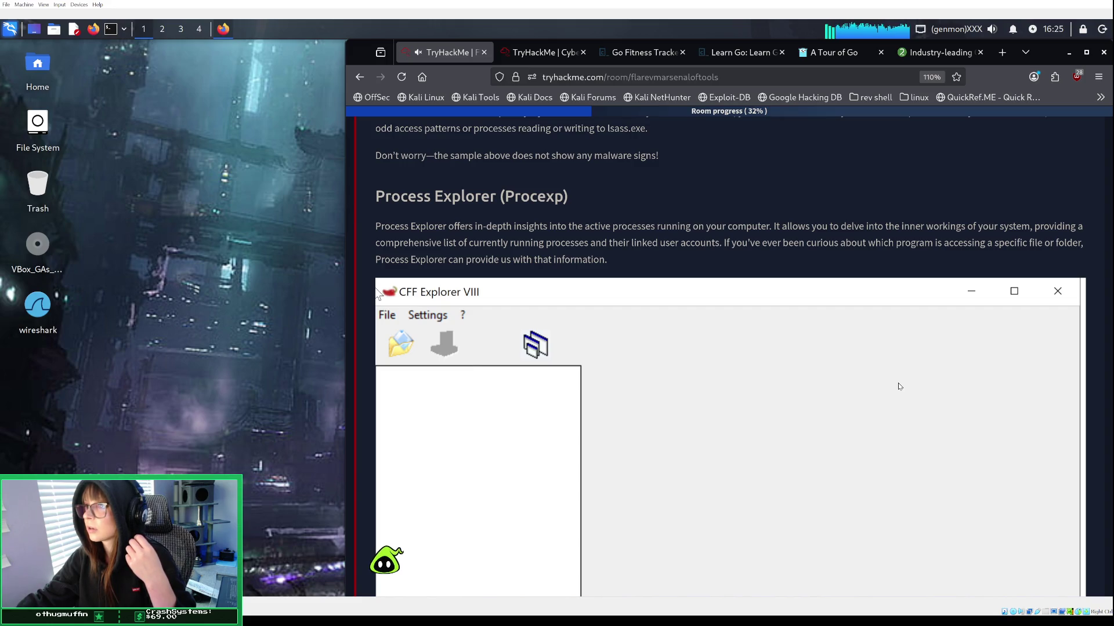
scroll(899, 385, "down", 3)
scroll(898, 386, "down", 3)
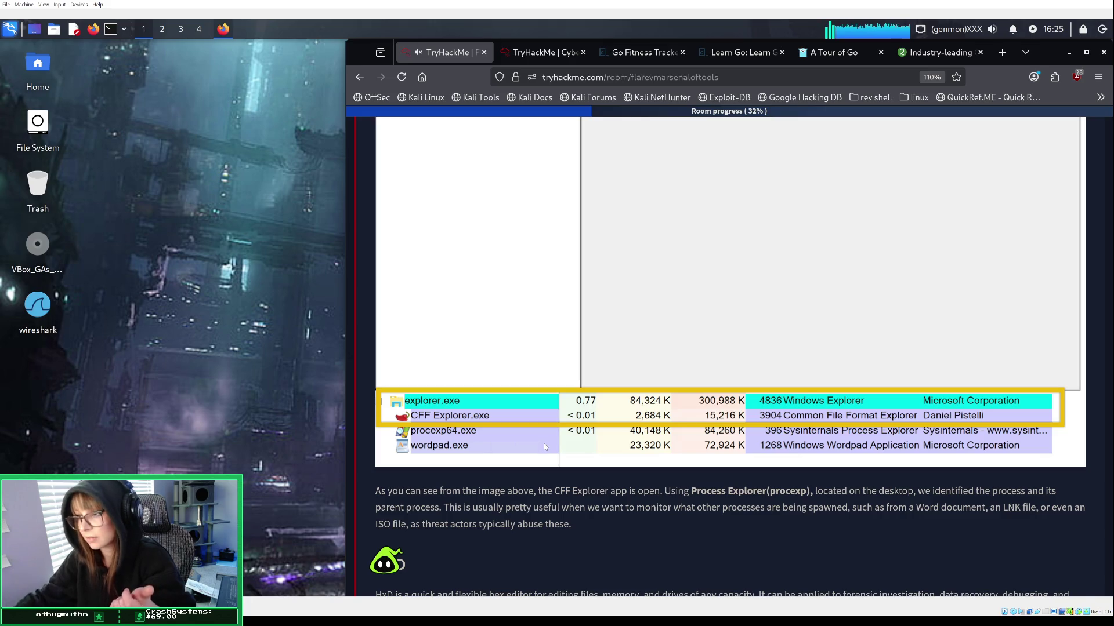
scroll(544, 446, "down", 6)
scroll(544, 442, "down", 20)
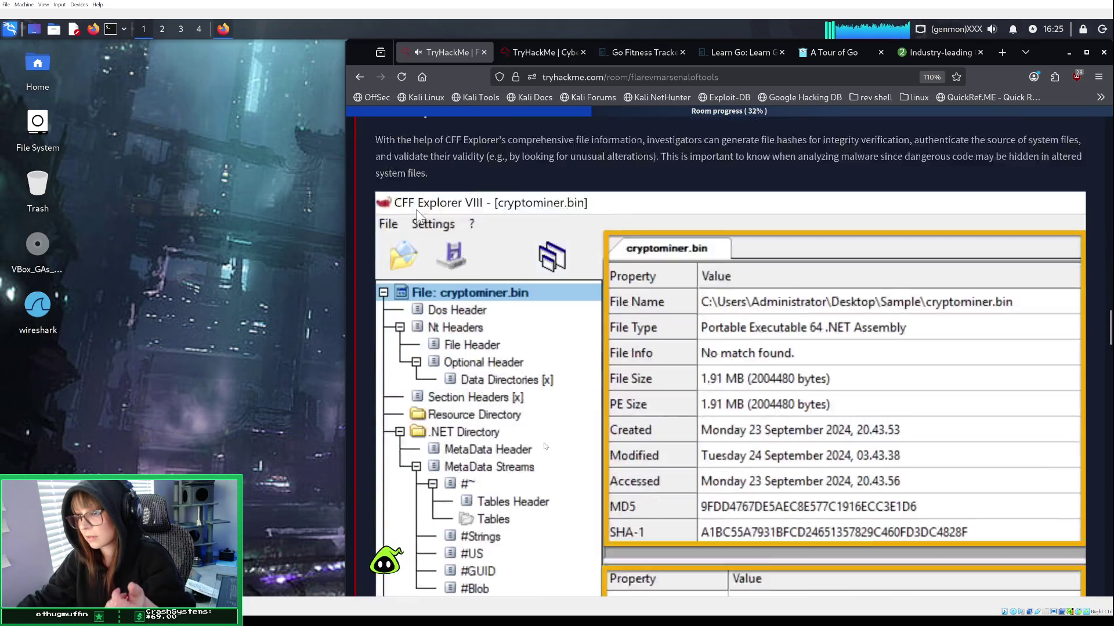
scroll(544, 444, "down", 20)
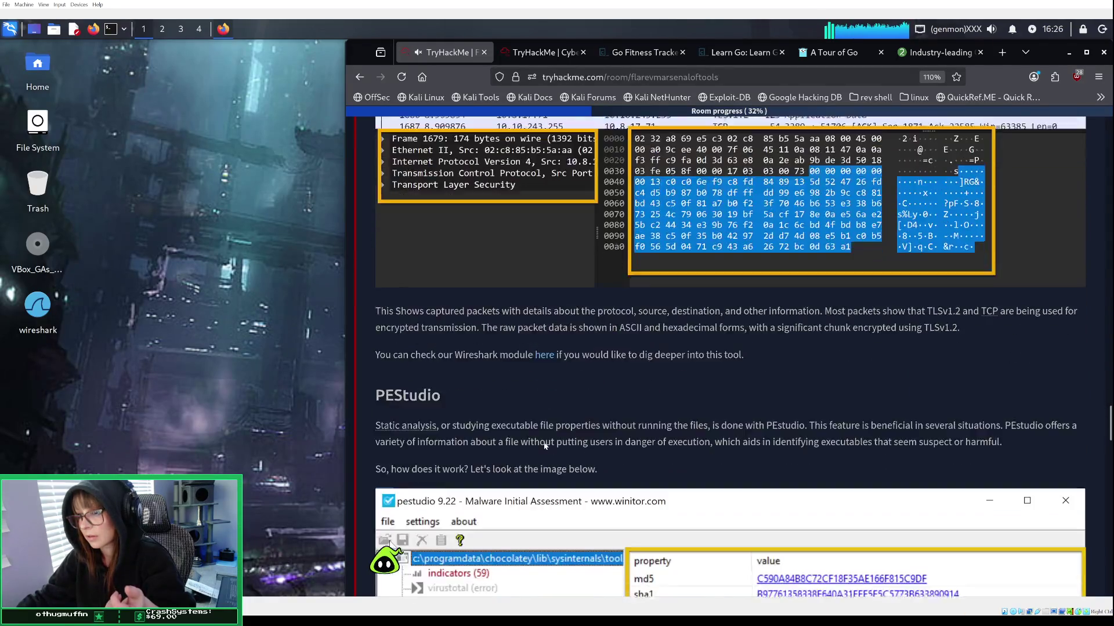
Submit 'ps-aux' as the answer to the smss.exe process question.
scroll(544, 442, "down", 10)
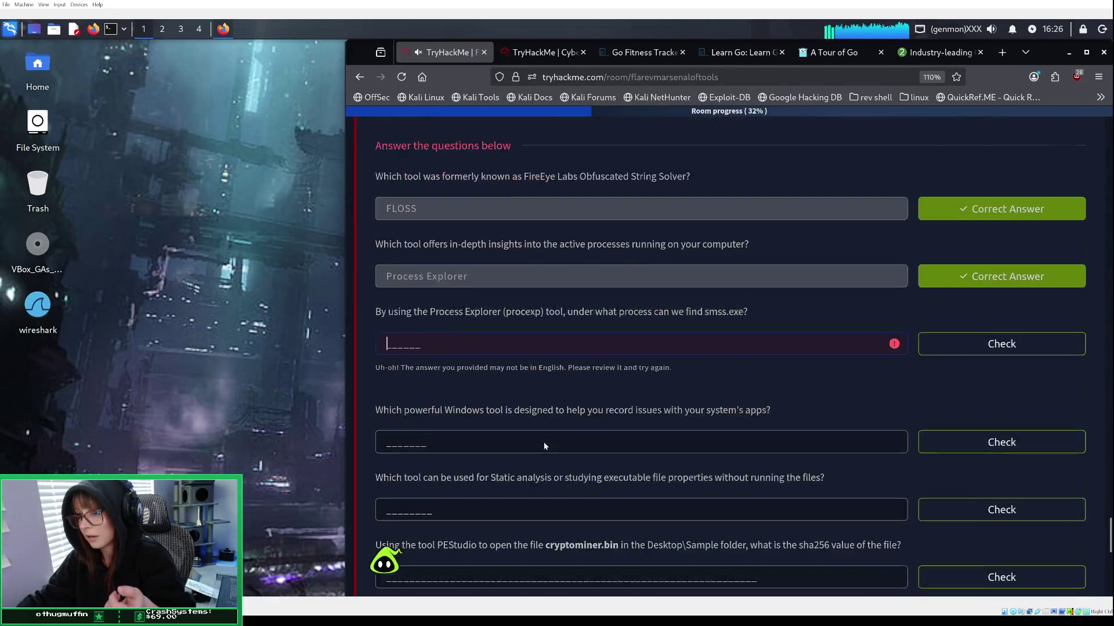
left_click(425, 302)
type("ps-")
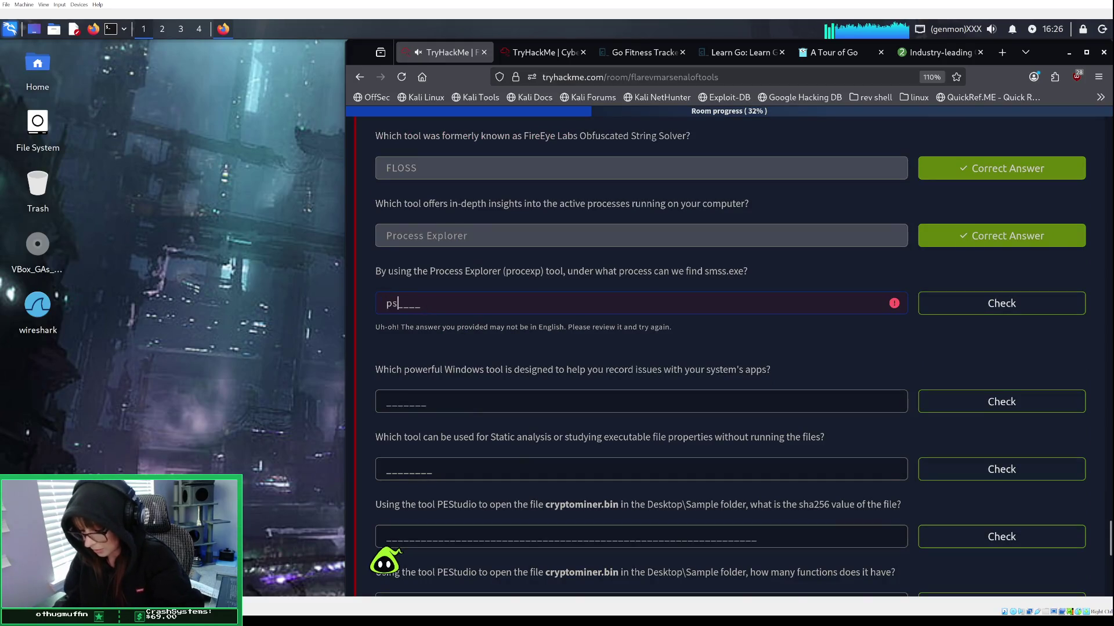
type("aux")
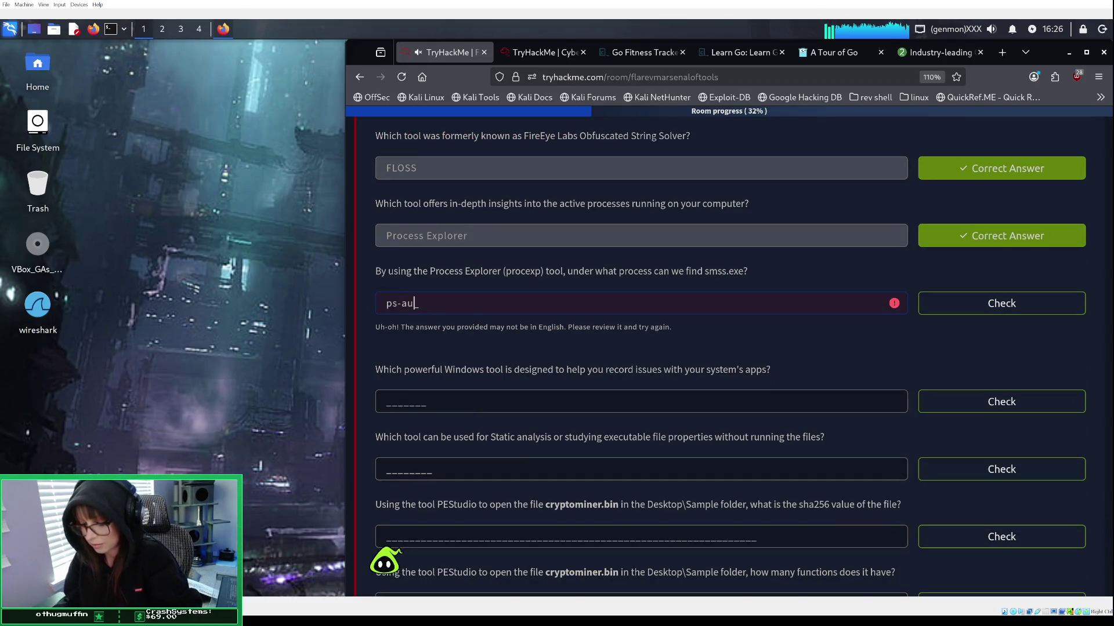
key("Return")
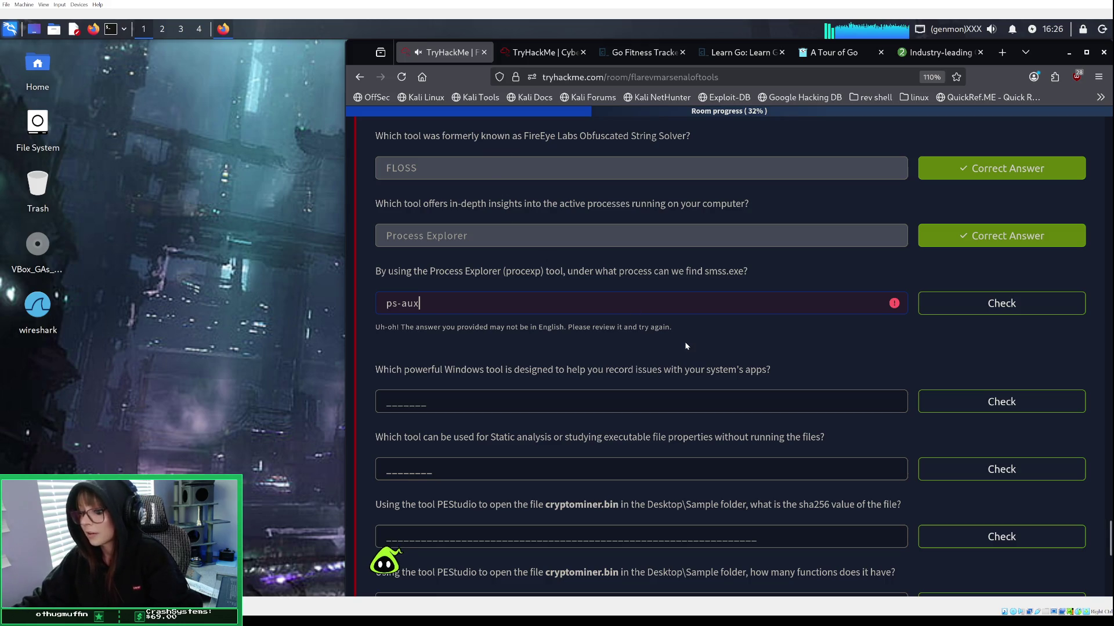
Resubmit 'parent' as the smss.exe answer, then bring up the CFF Explorer cryptominer.bin section.
scroll(686, 347, "up", 3)
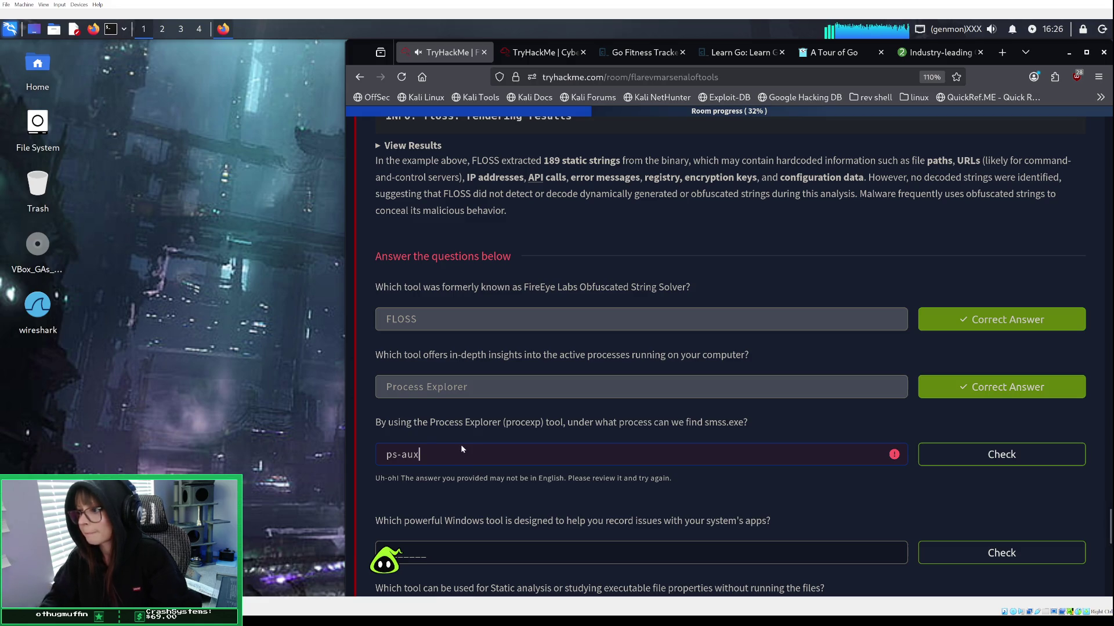
key("BackSpace")
key("BackSpace")
key("BackSpace")
key("BackSpace")
key("BackSpace")
key("BackSpace")
type("parent")
key("Return")
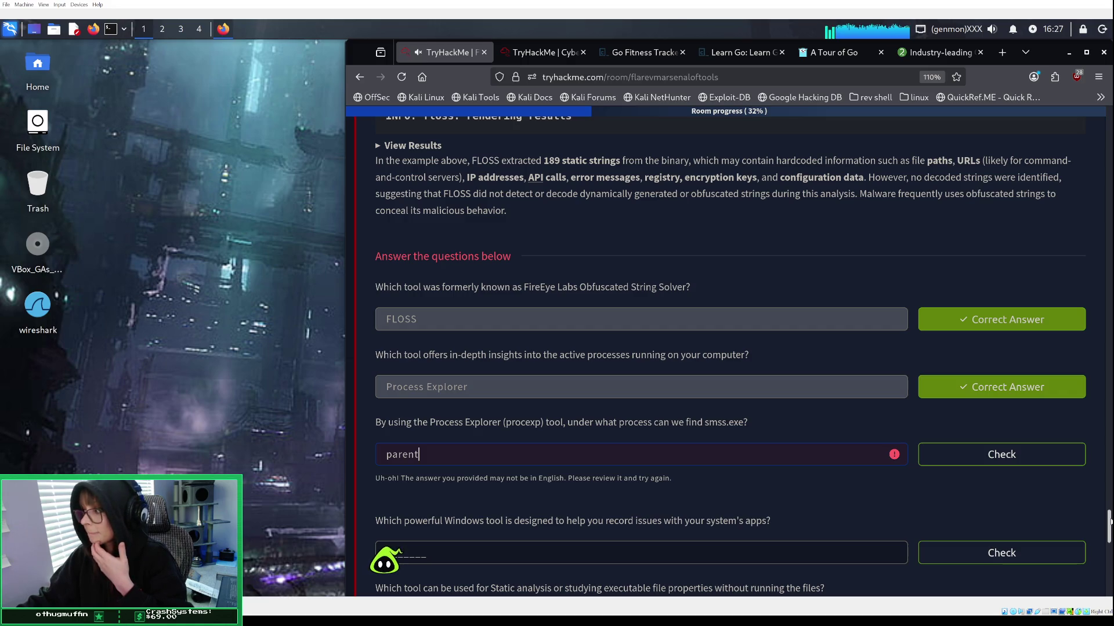
left_click(1110, 521)
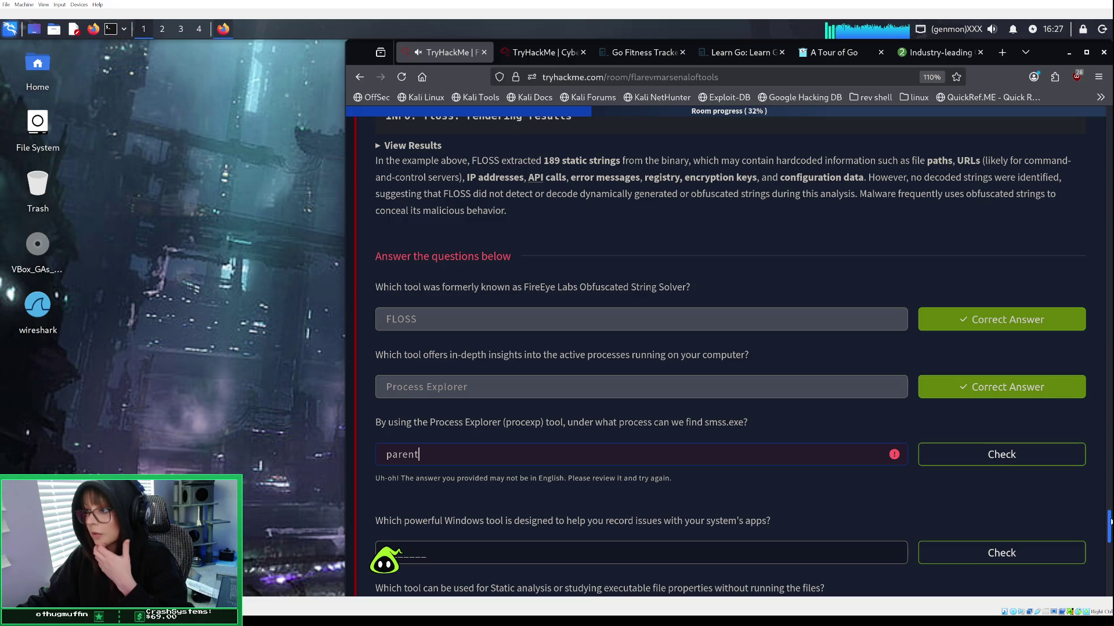
left_click_drag(1109, 520, 1109, 299)
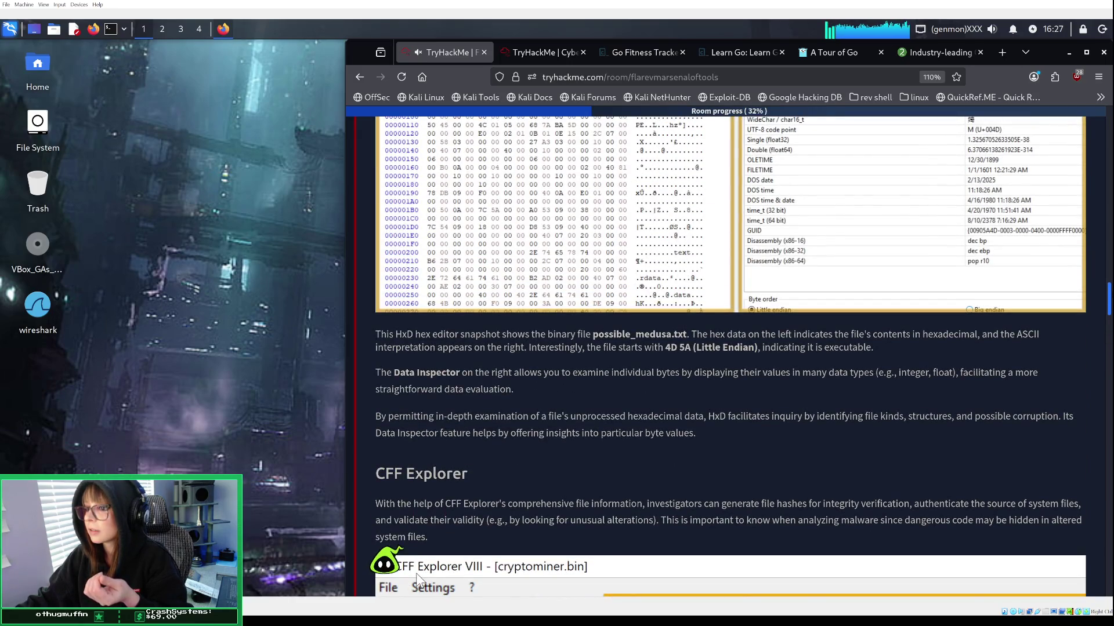
scroll(416, 573, "up", 1)
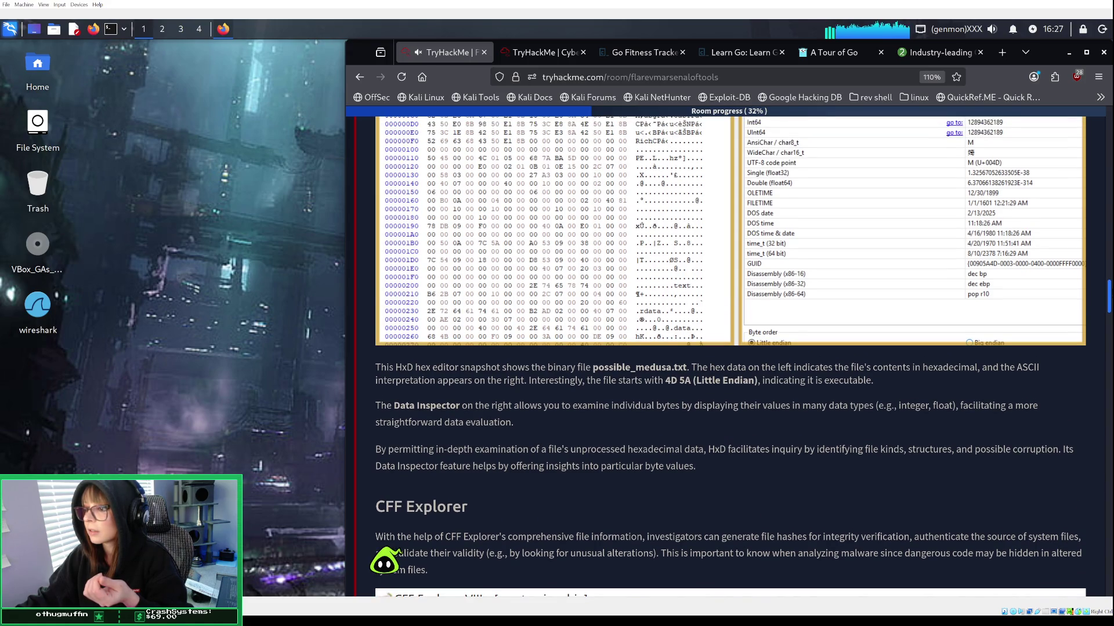
scroll(416, 541, "down", 2)
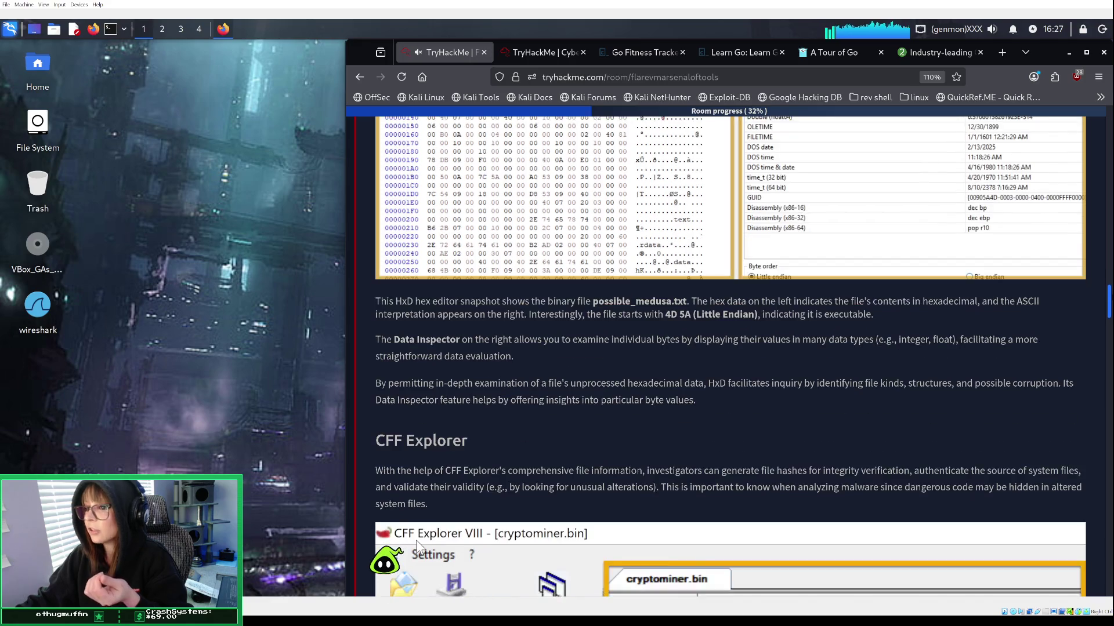
scroll(416, 541, "up", 5)
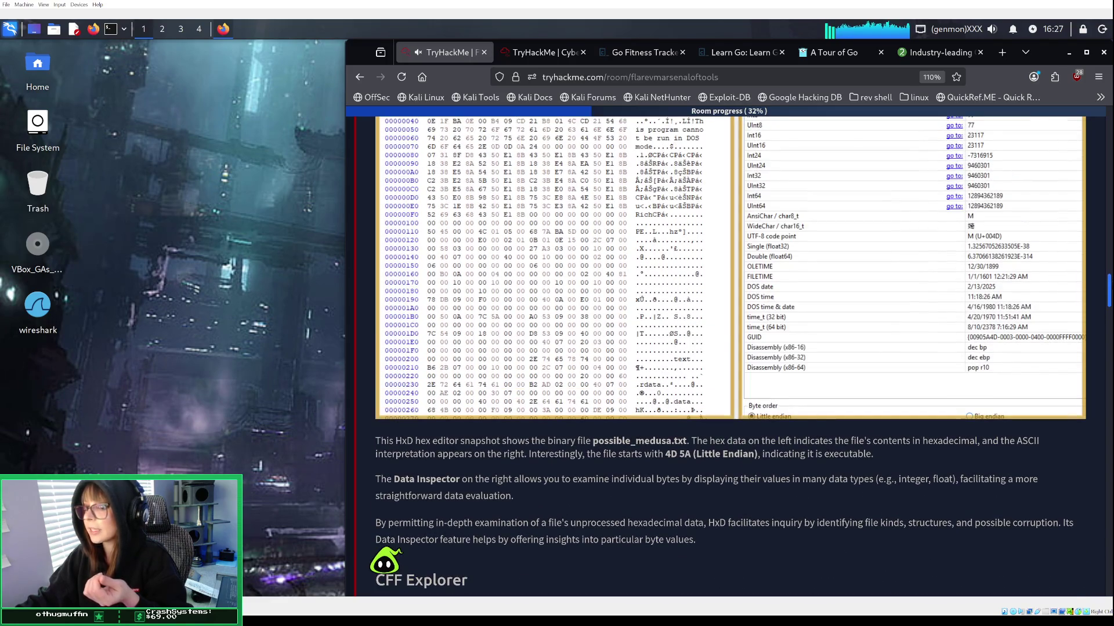
scroll(516, 130, "up", 3)
scroll(441, 174, "down", 10)
scroll(377, 218, "up", 3)
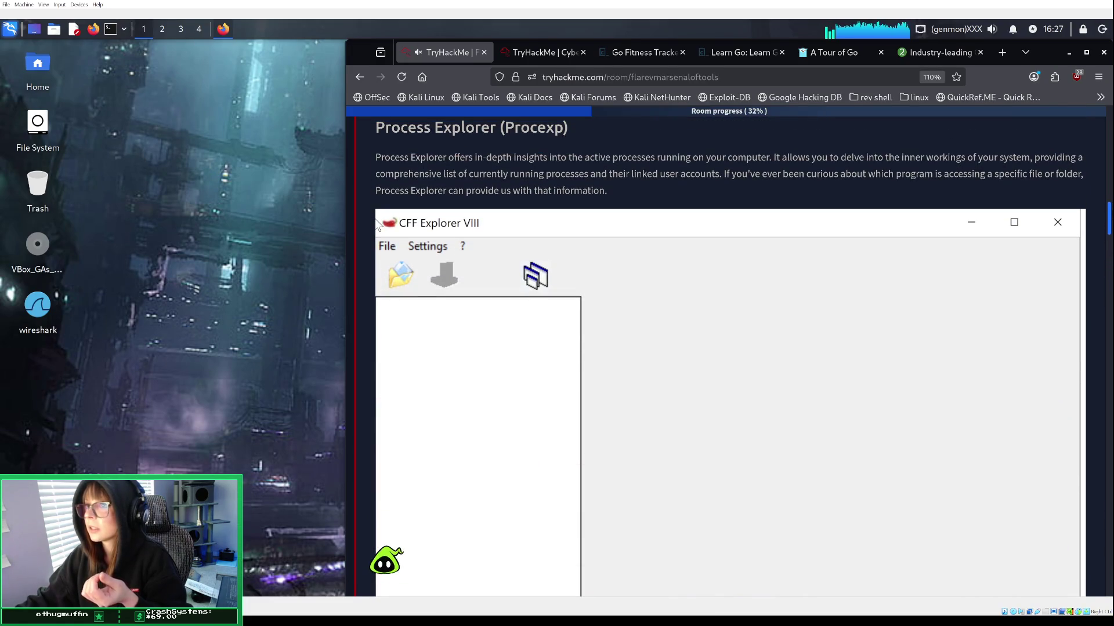
scroll(378, 225, "down", 20)
scroll(729, 348, "down", 3)
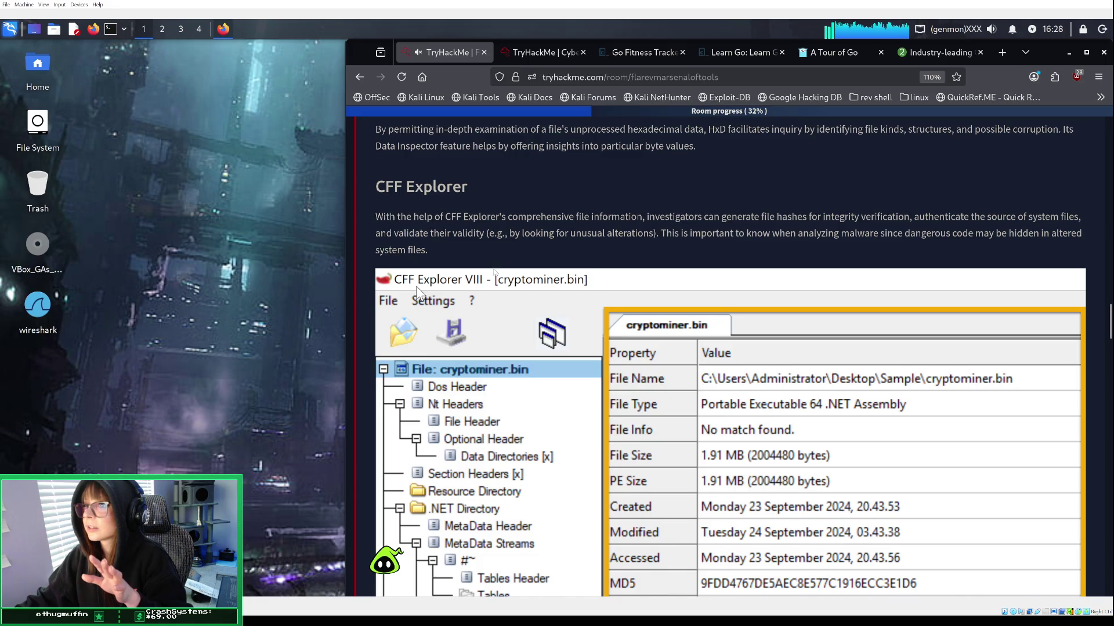
scroll(500, 268, "up", 5)
scroll(500, 267, "up", 7)
scroll(500, 267, "down", 20)
scroll(502, 267, "up", 5)
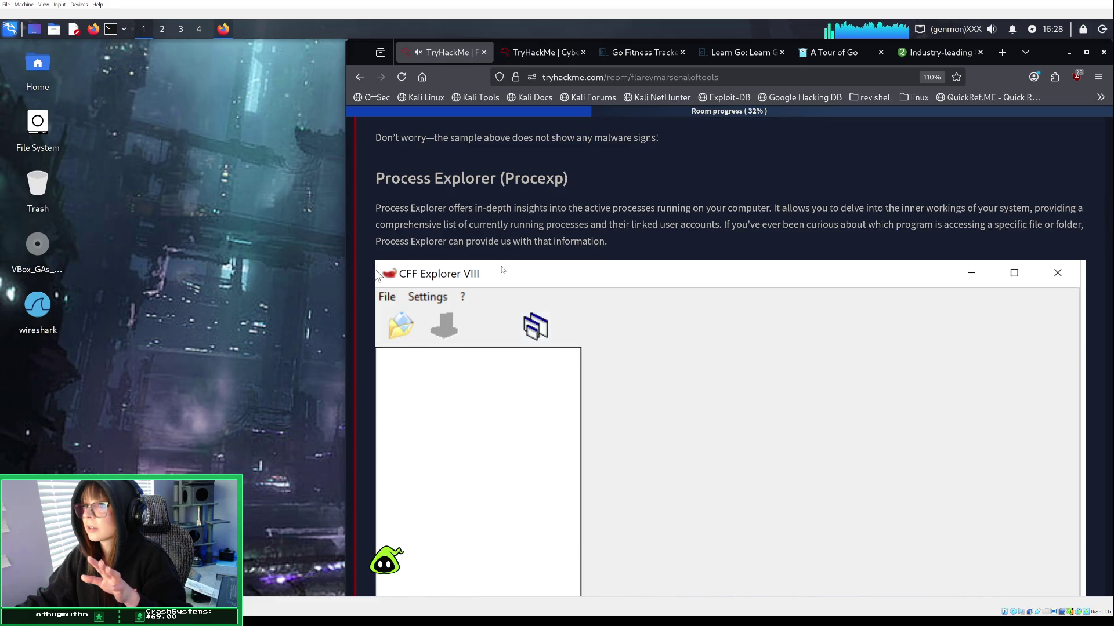
scroll(502, 269, "down", 1)
scroll(501, 269, "down", 10)
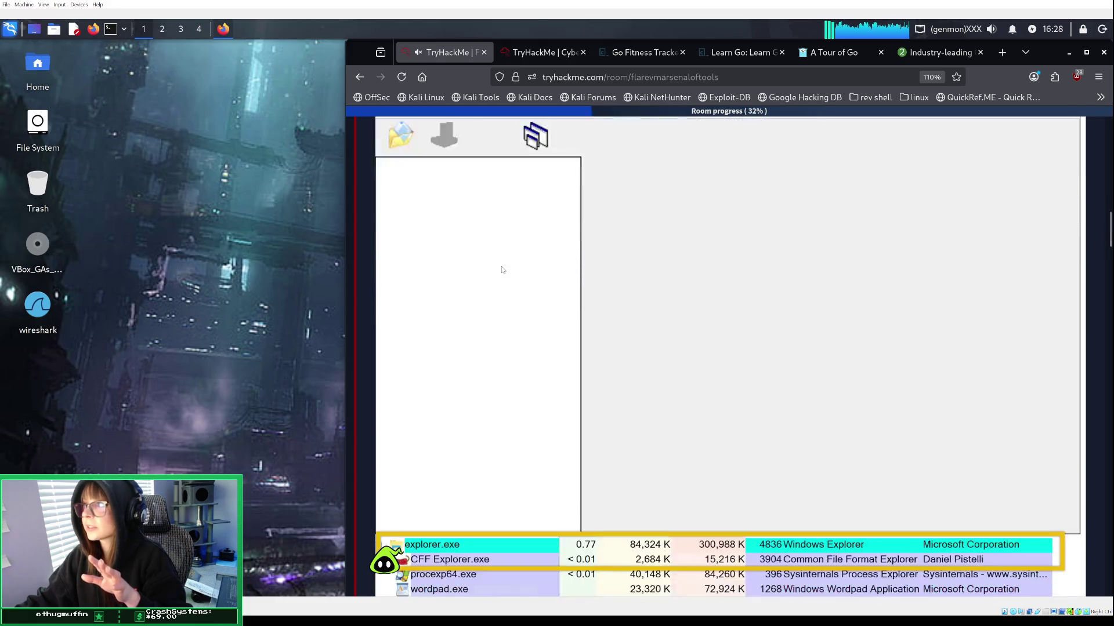
scroll(503, 269, "down", 15)
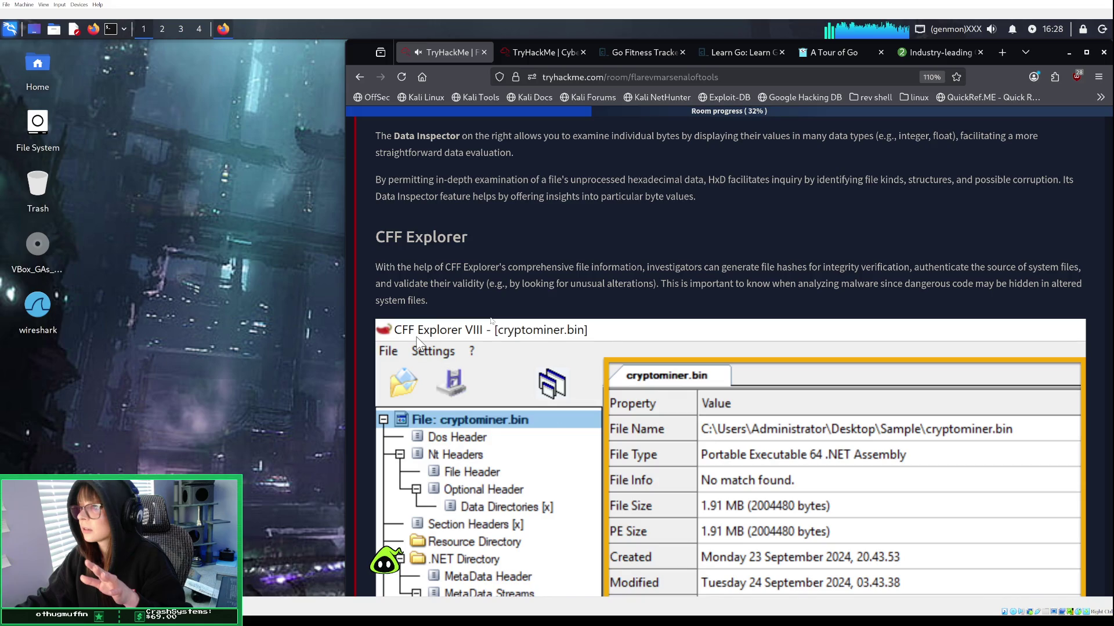
scroll(491, 320, "down", 3)
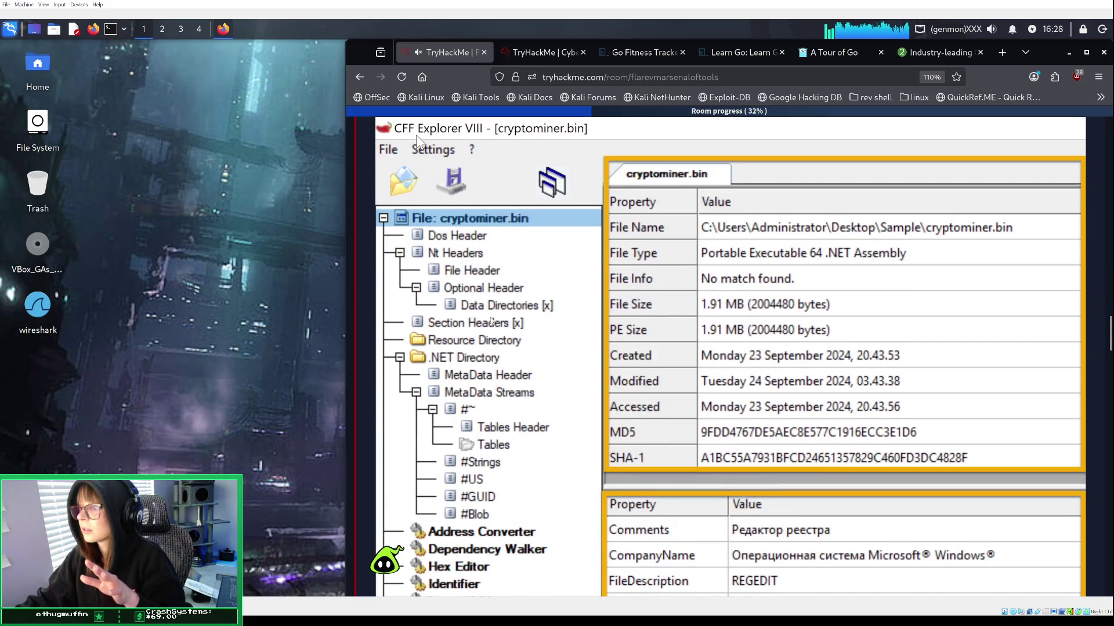
scroll(490, 321, "down", 5)
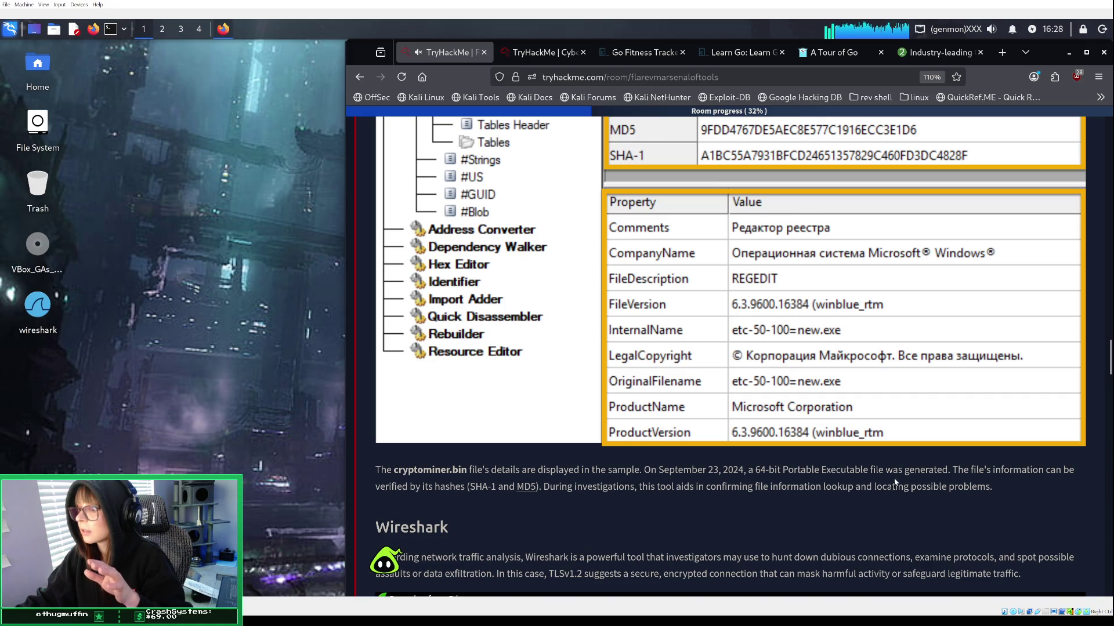
scroll(891, 490, "up", 3)
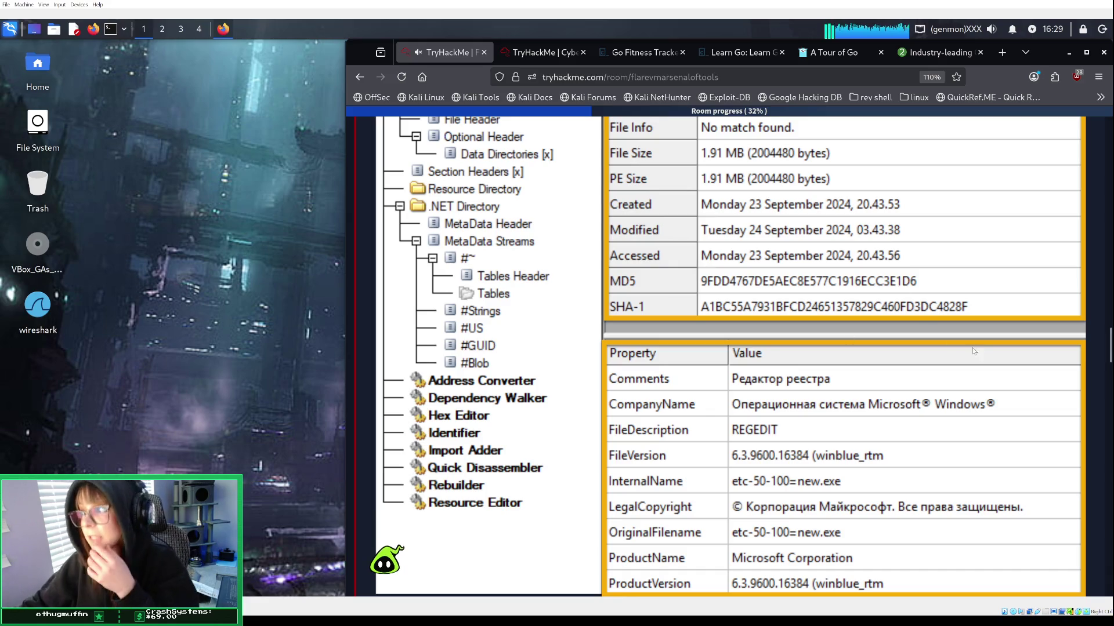
Scroll through the CFF Explorer details for cryptominer.bin.
scroll(919, 286, "up", 3)
scroll(918, 286, "down", 3)
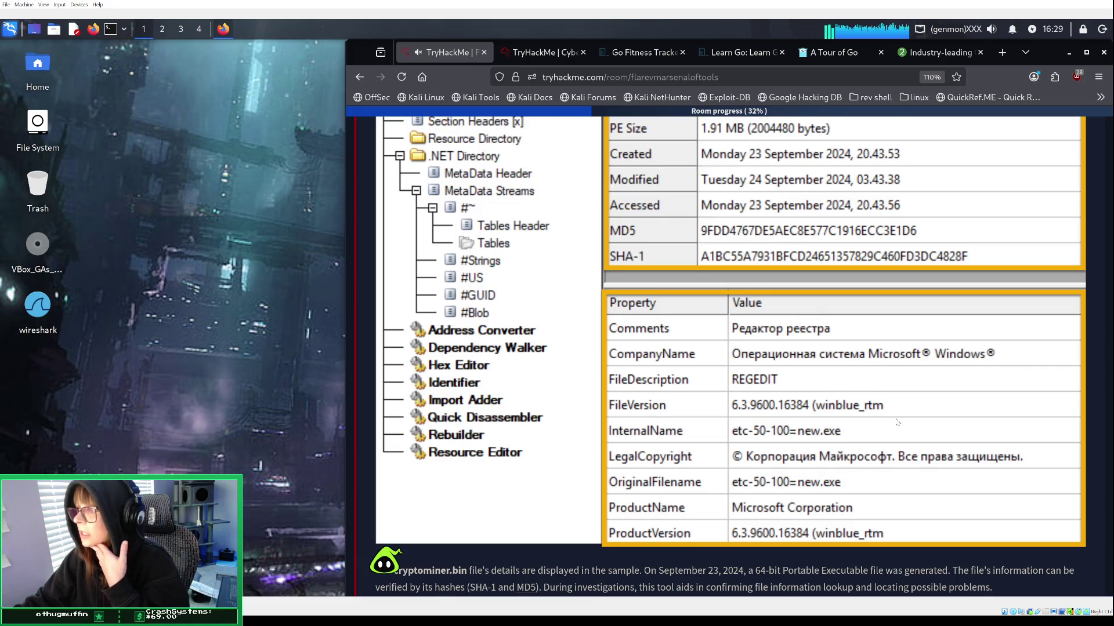
scroll(897, 423, "down", 2)
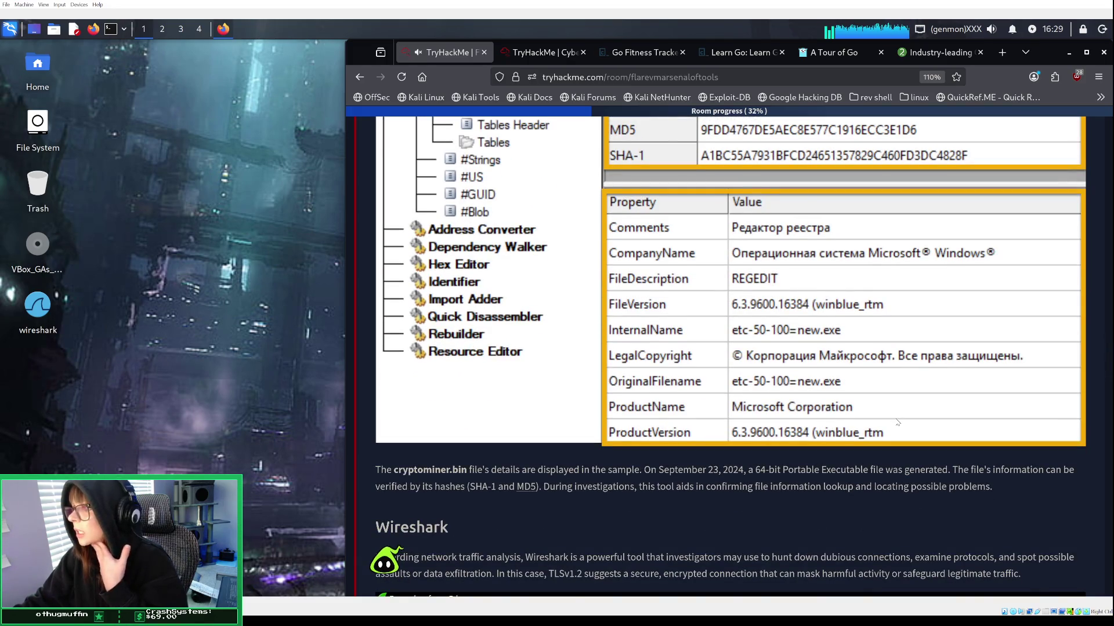
scroll(897, 423, "up", 1)
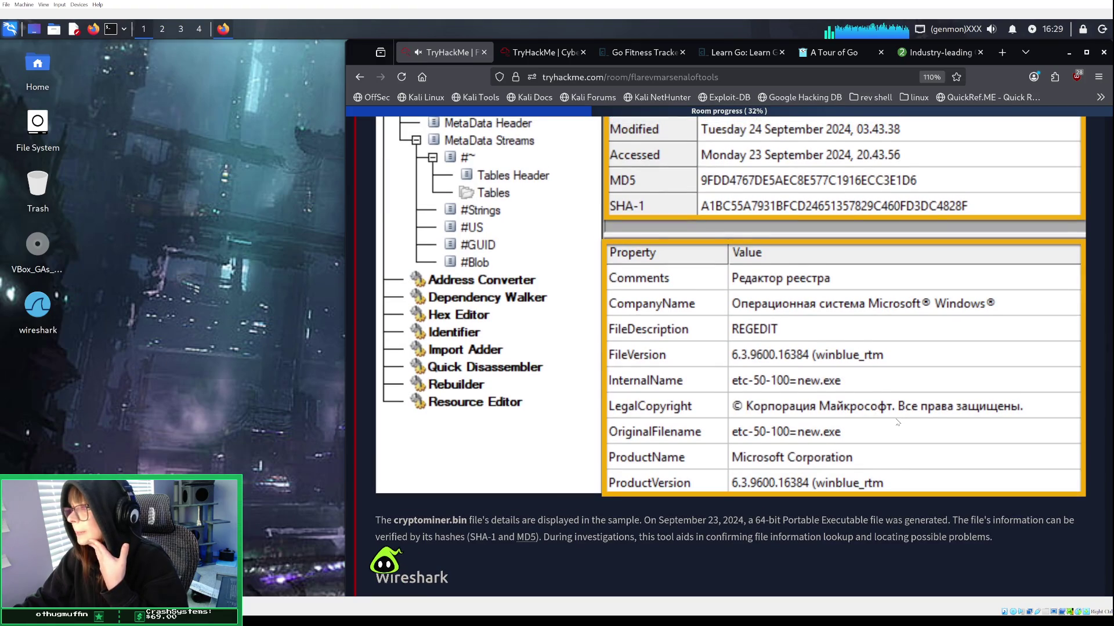
scroll(898, 422, "up", 5)
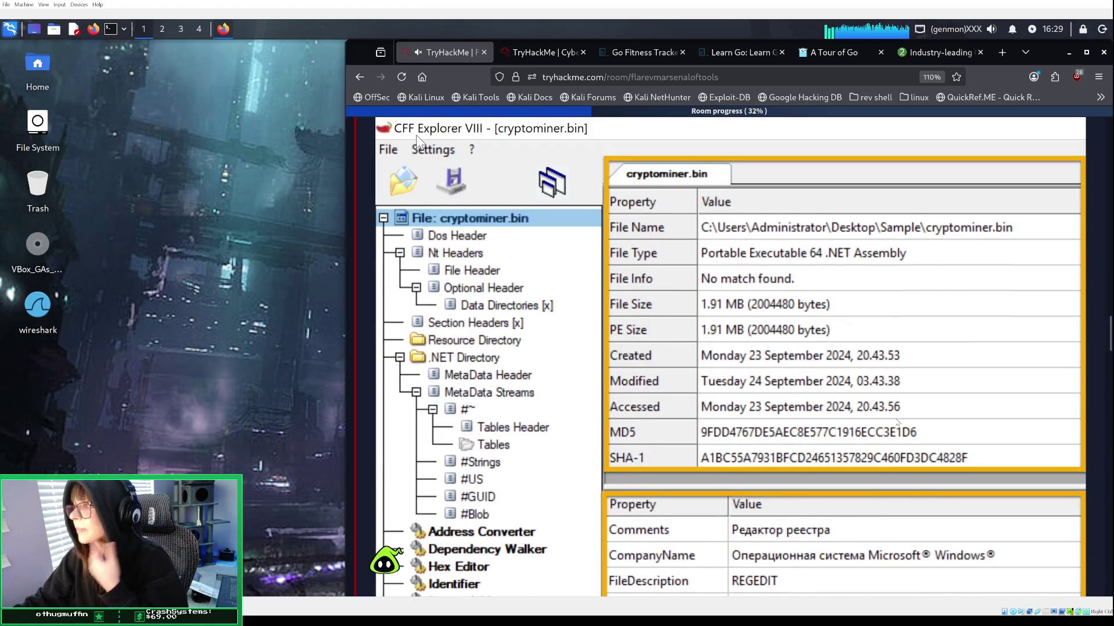
scroll(897, 423, "up", 4)
scroll(898, 422, "up", 9)
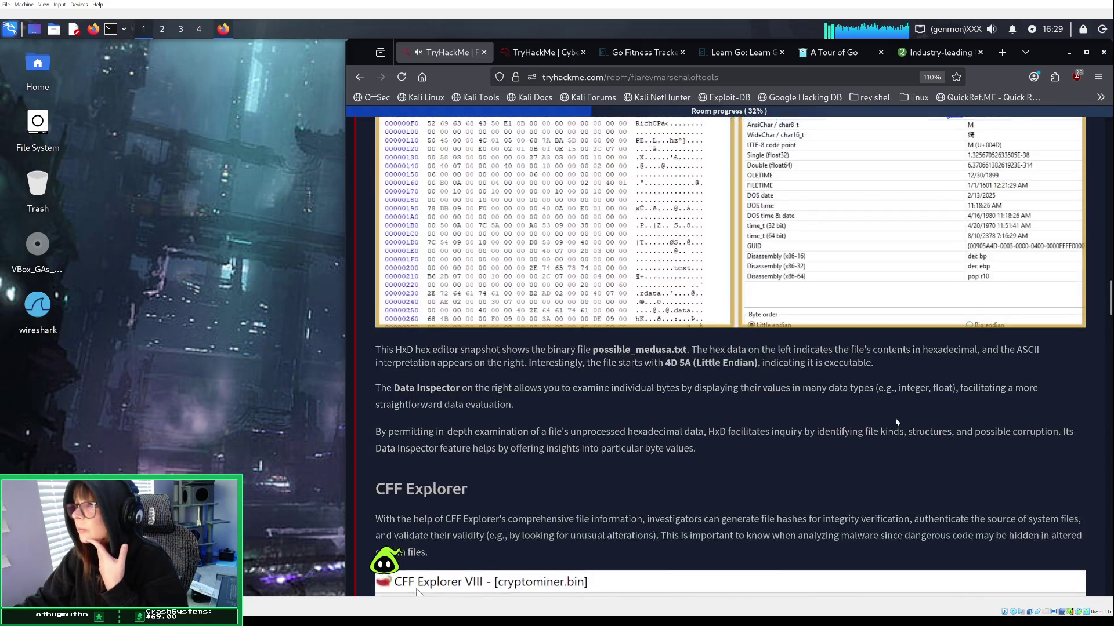
scroll(898, 422, "down", 9)
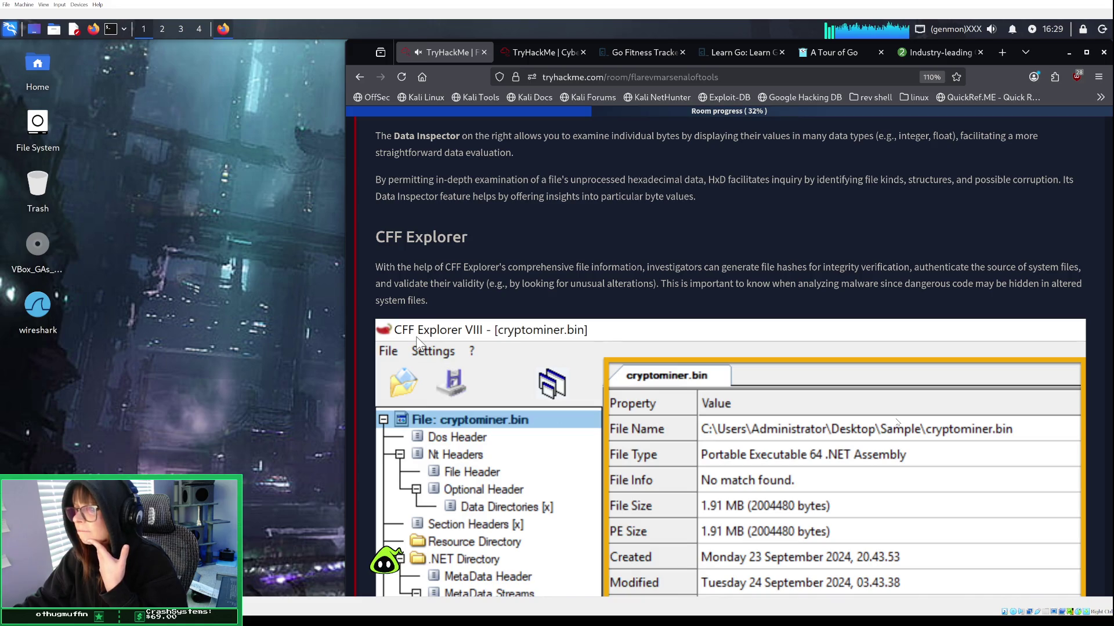
scroll(897, 422, "down", 3)
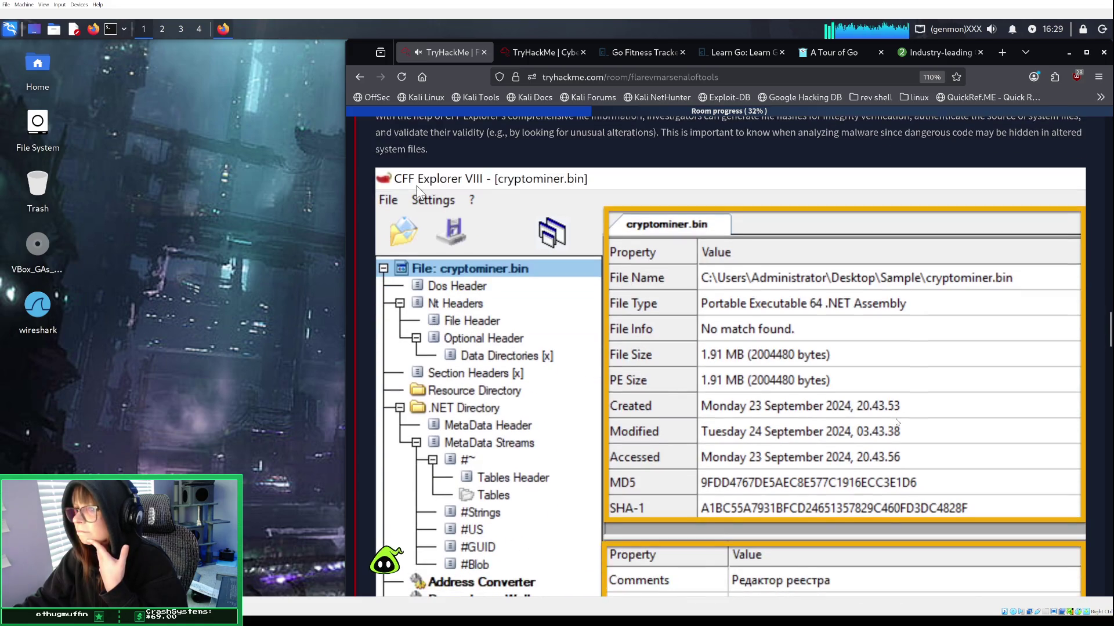
scroll(897, 422, "down", 2)
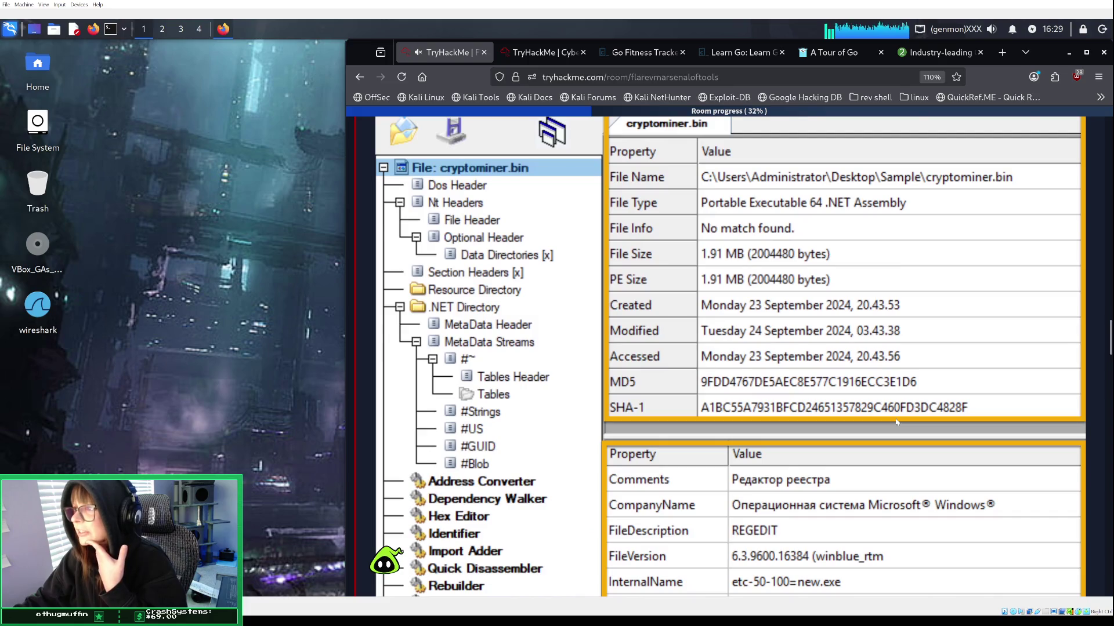
scroll(897, 422, "down", 4)
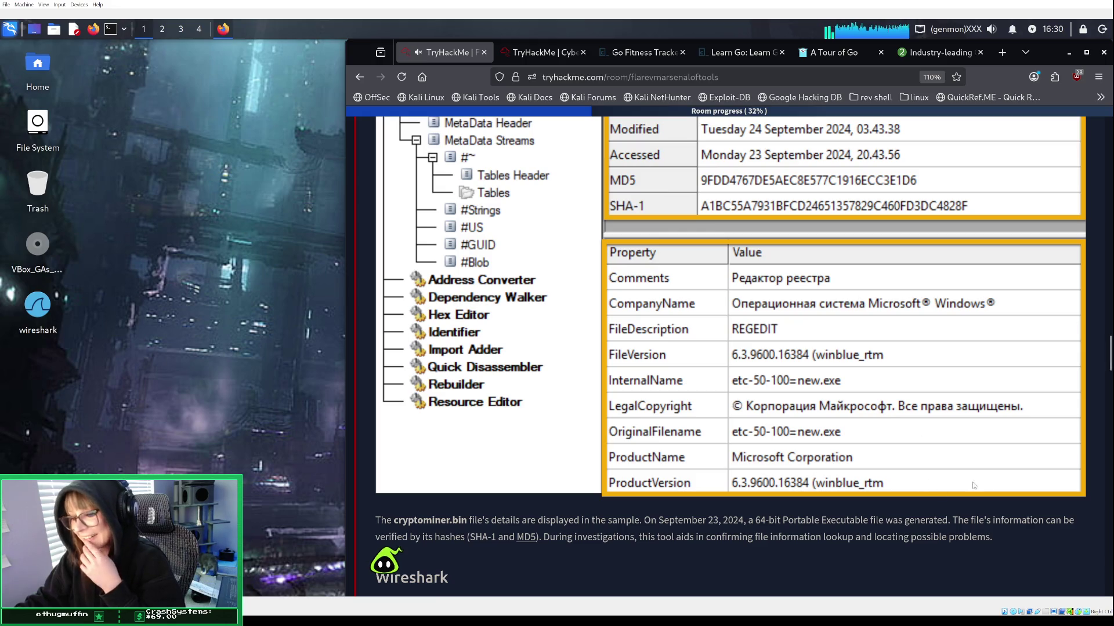
scroll(865, 423, "down", 3)
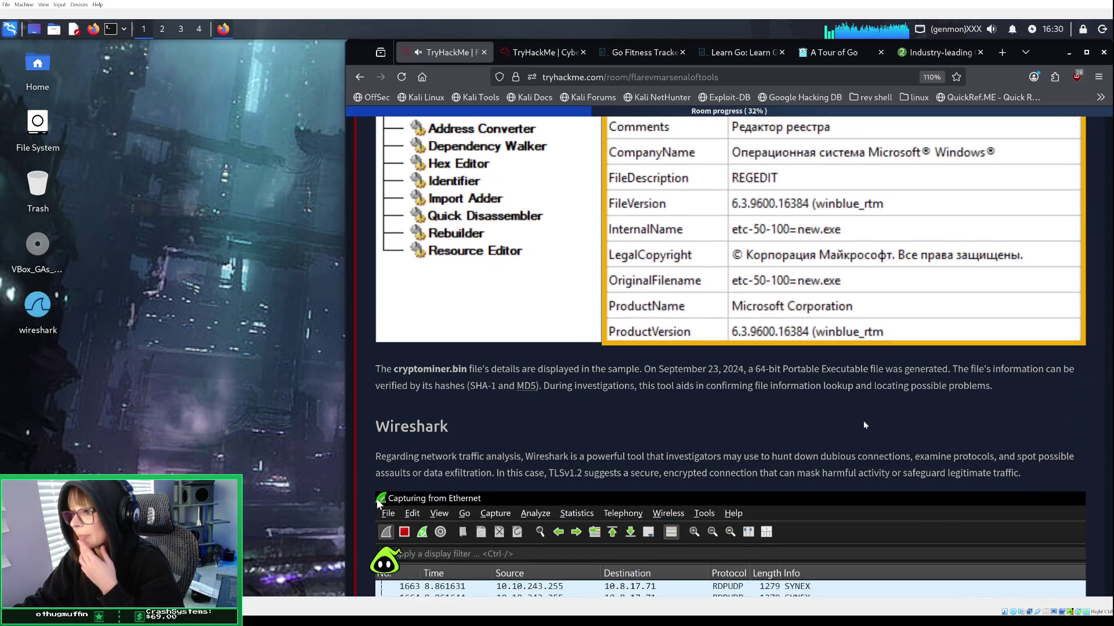
scroll(864, 425, "down", 4)
scroll(864, 425, "down", 3)
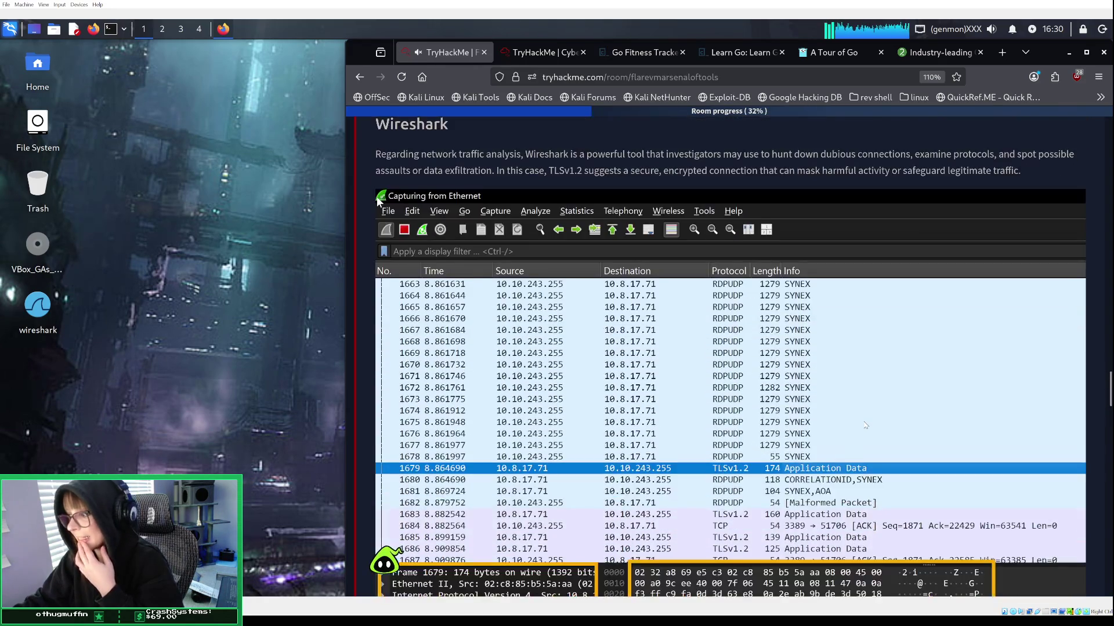
Return to the Process Explorer table listing CFF Explorer.exe beneath explorer.exe.
scroll(865, 425, "up", 9)
scroll(864, 425, "up", 2)
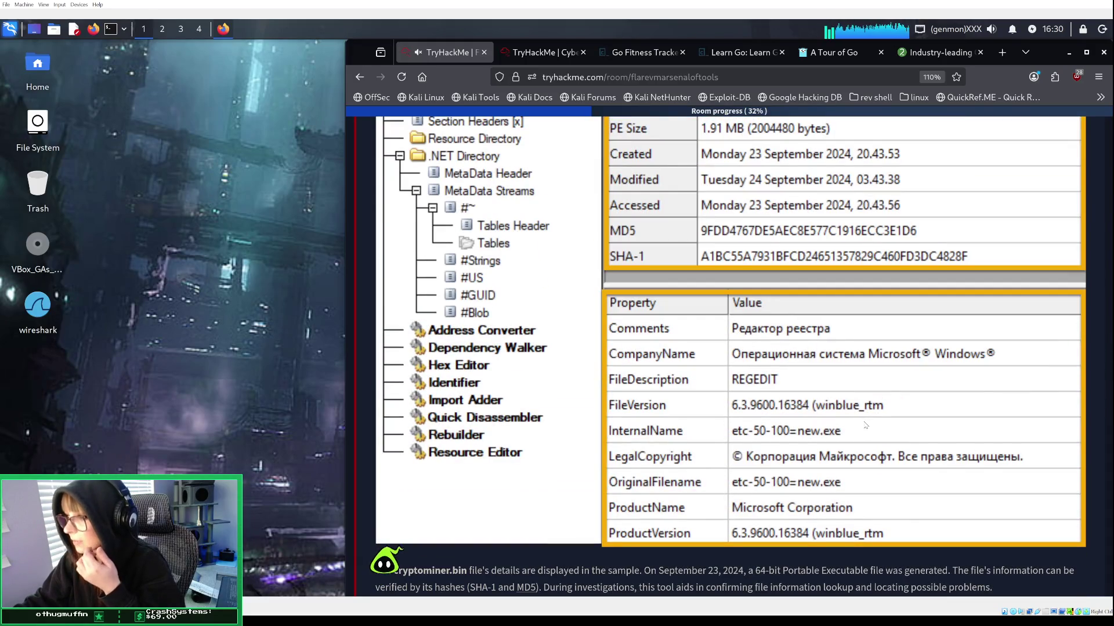
scroll(864, 426, "up", 5)
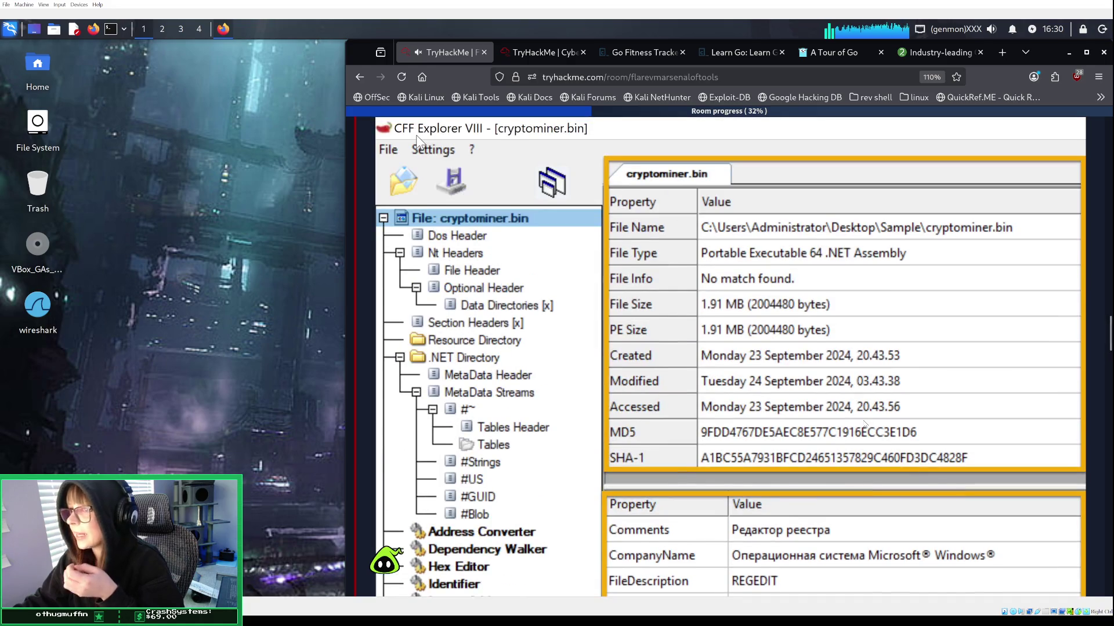
scroll(864, 424, "up", 10)
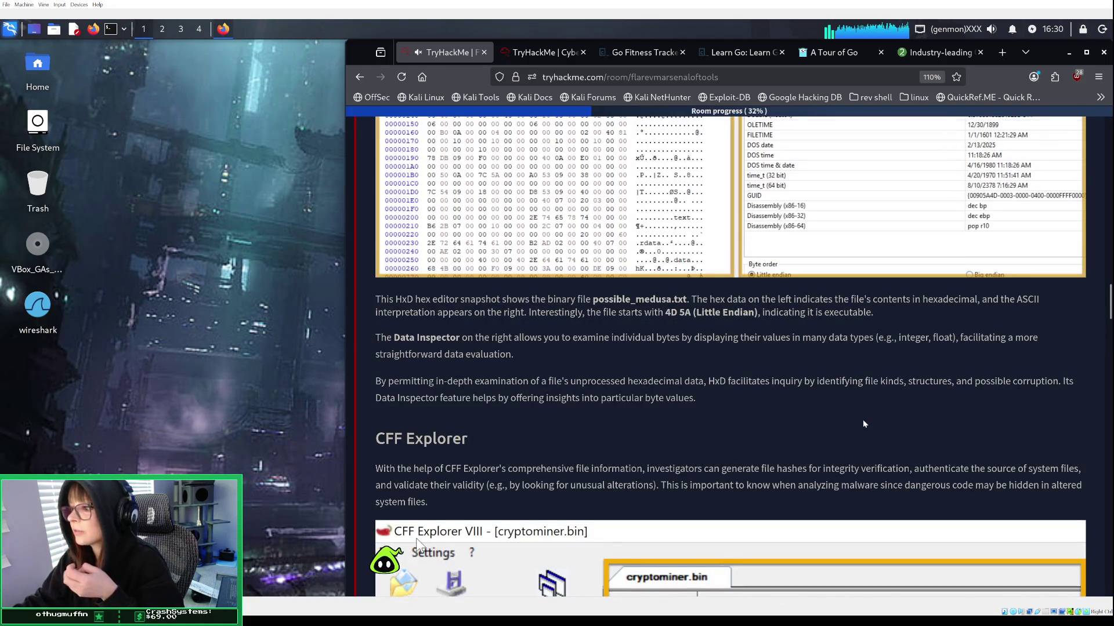
scroll(862, 420, "up", 15)
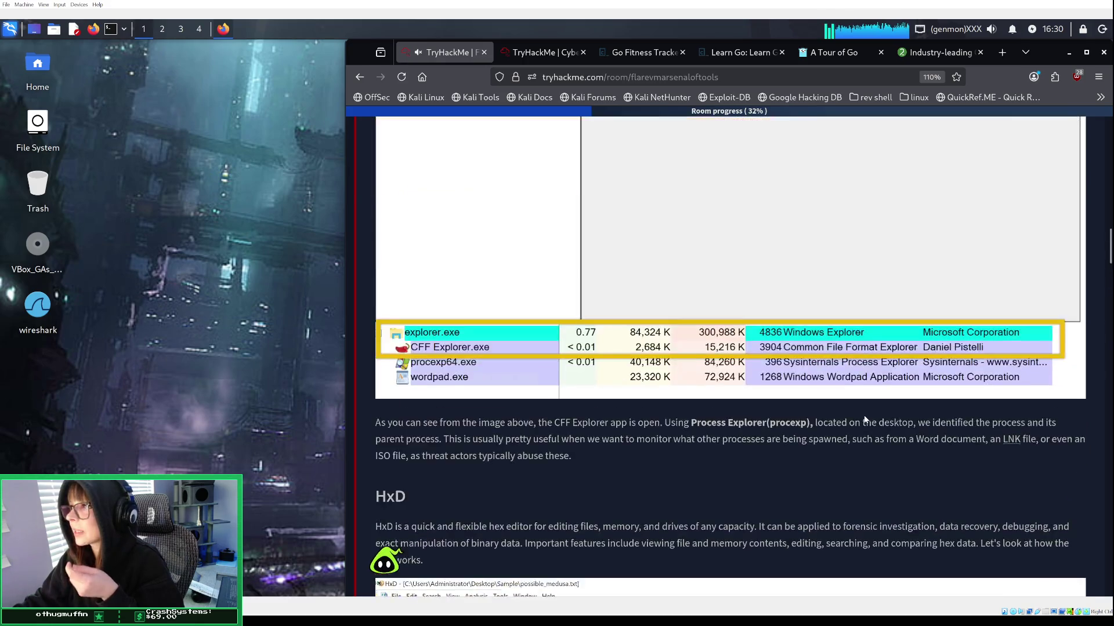
Scroll past the HxD section to the CFF Explorer screenshot of the 1.91 MB cryptominer.bin.
scroll(865, 419, "up", 5)
scroll(865, 419, "down", 3)
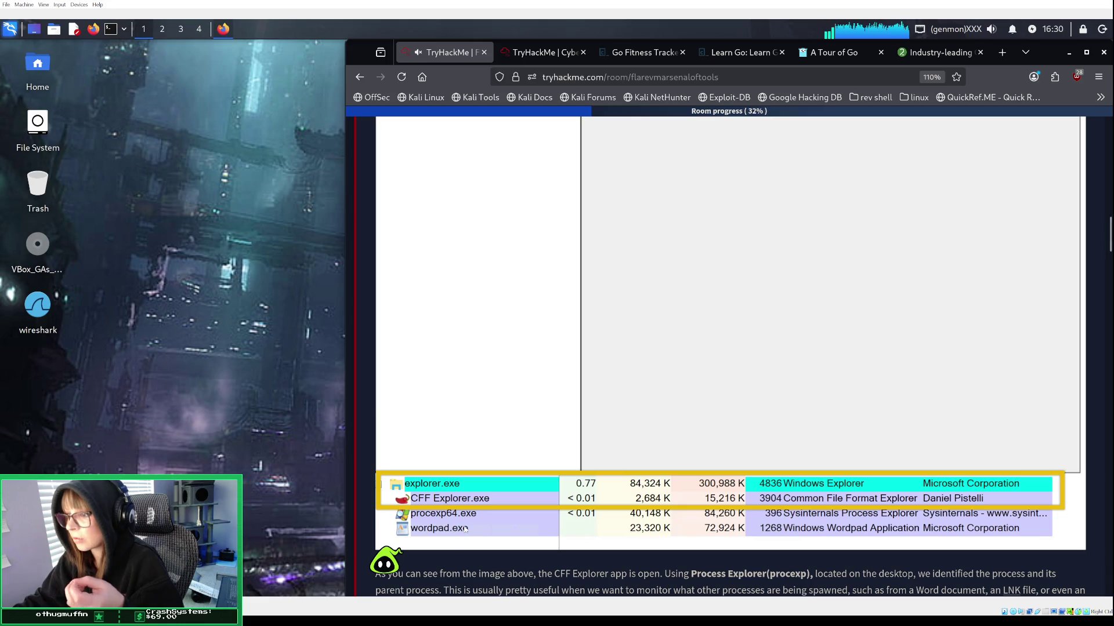
scroll(472, 525, "down", 1)
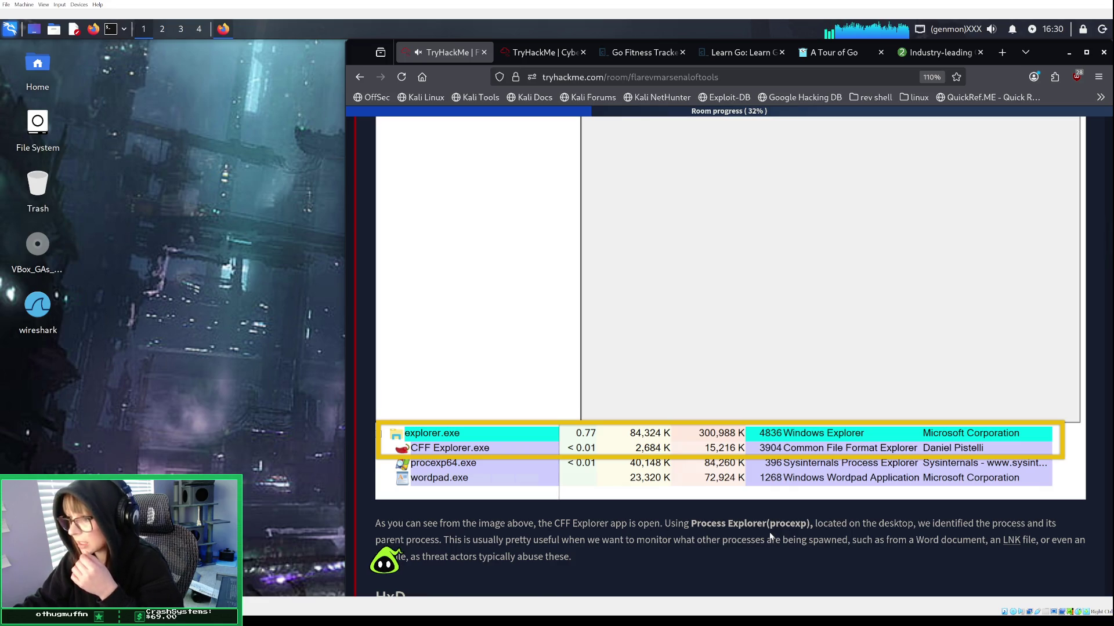
scroll(770, 537, "down", 1)
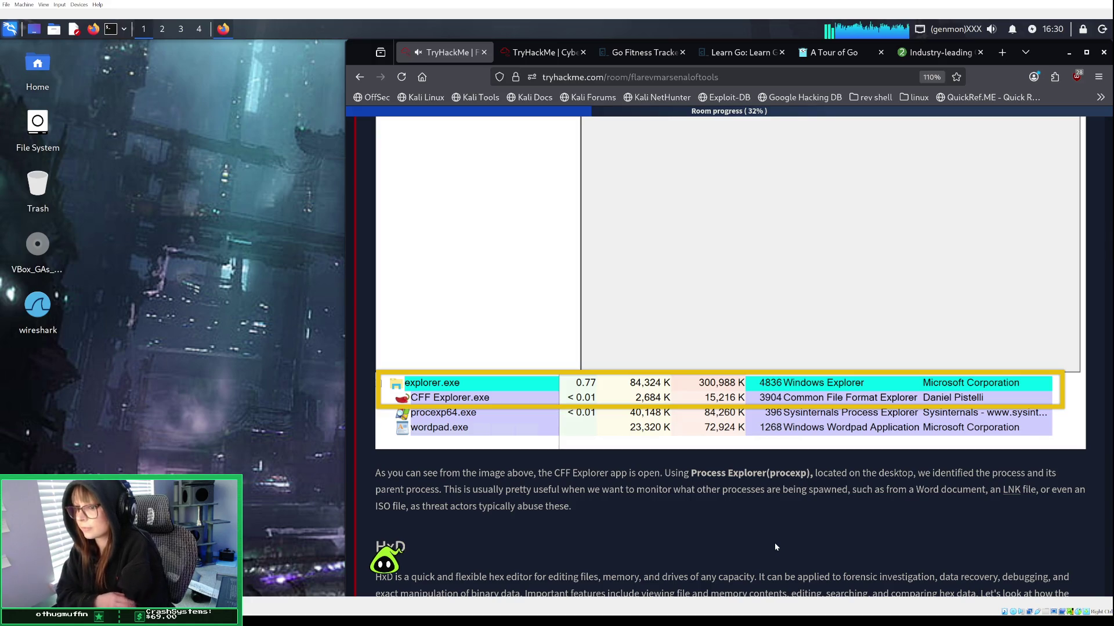
scroll(778, 515, "down", 9)
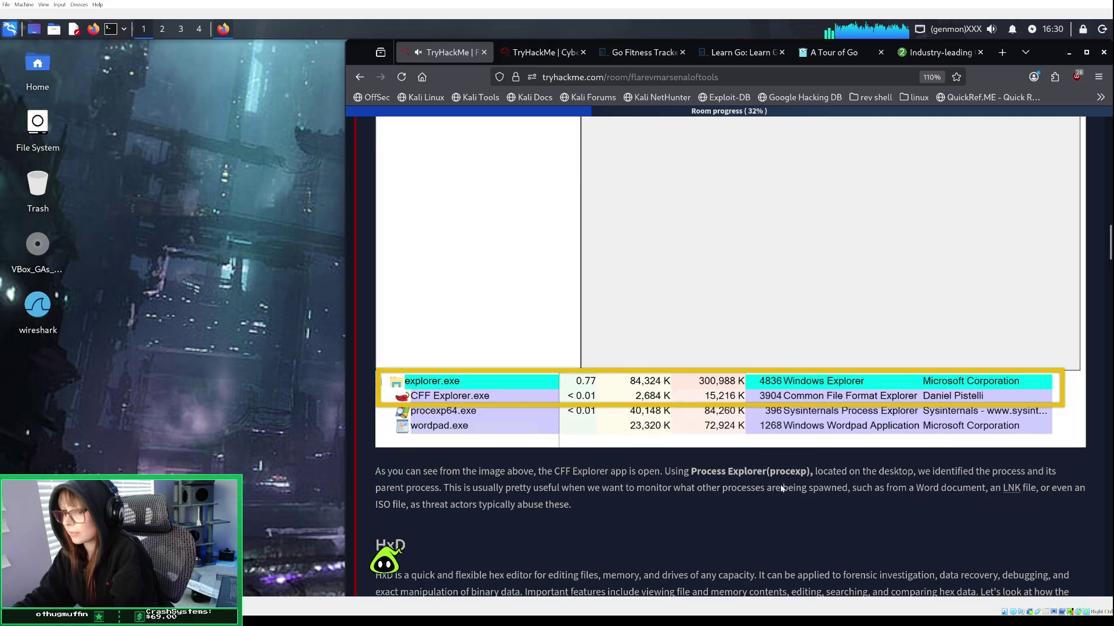
scroll(781, 488, "down", 10)
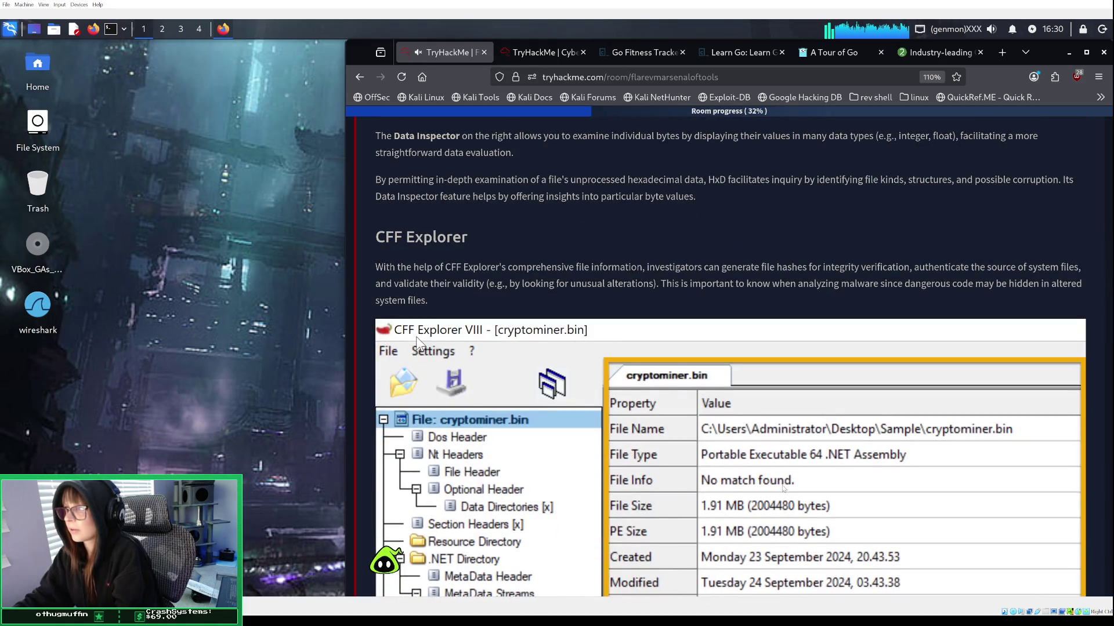
Read through the cryptominer.bin hash and version rows in the CFF Explorer screenshot.
scroll(783, 487, "down", 3)
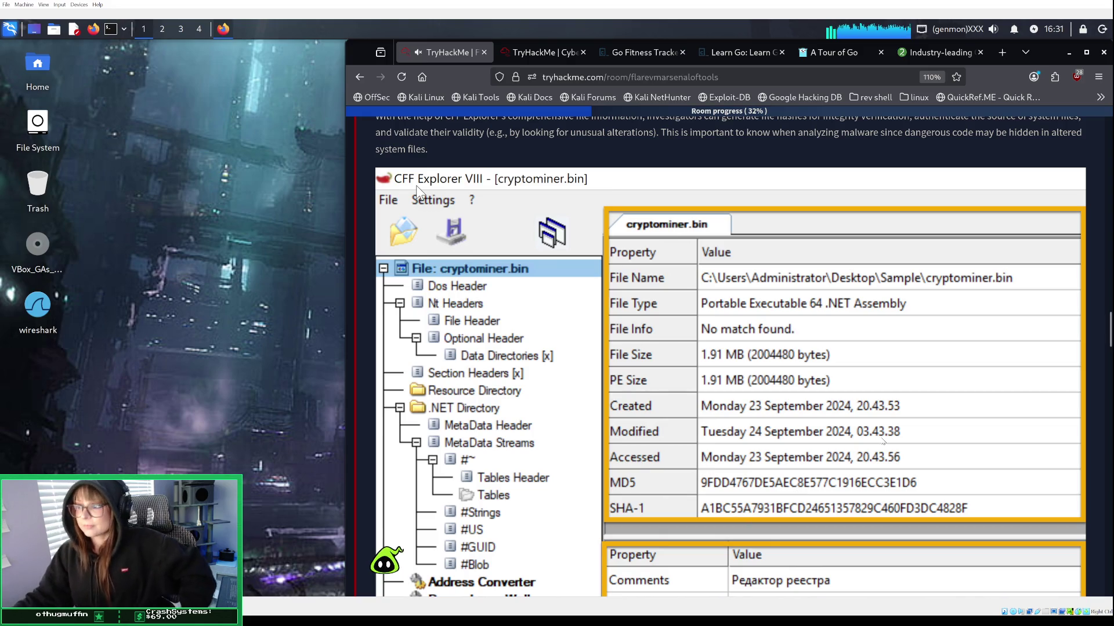
scroll(1011, 443, "down", 3)
scroll(1011, 443, "down", 1)
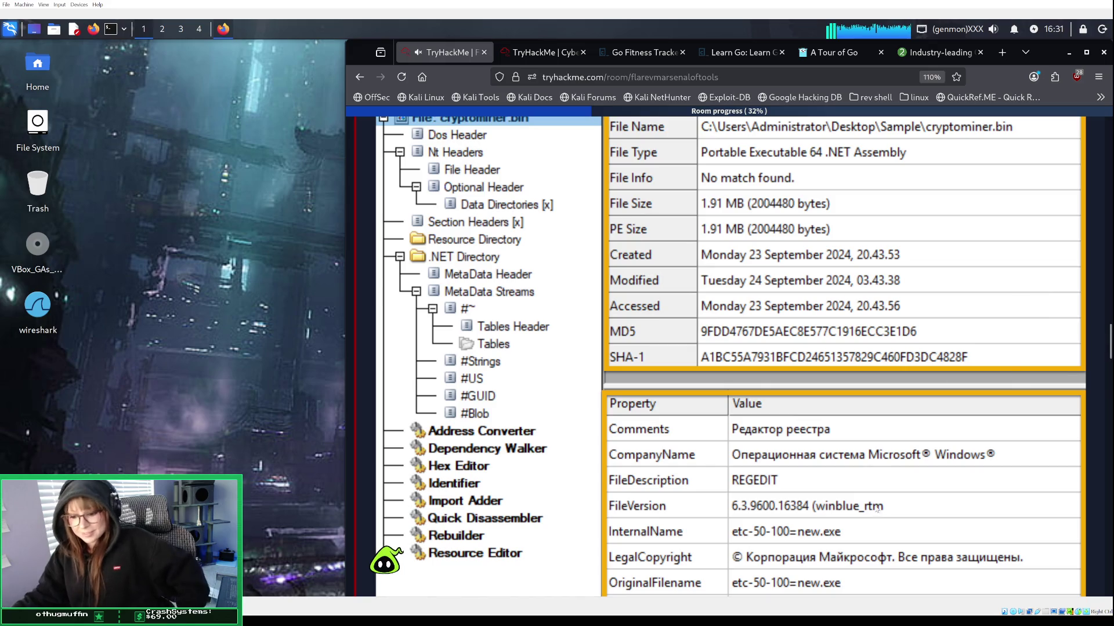
scroll(853, 504, "down", 3)
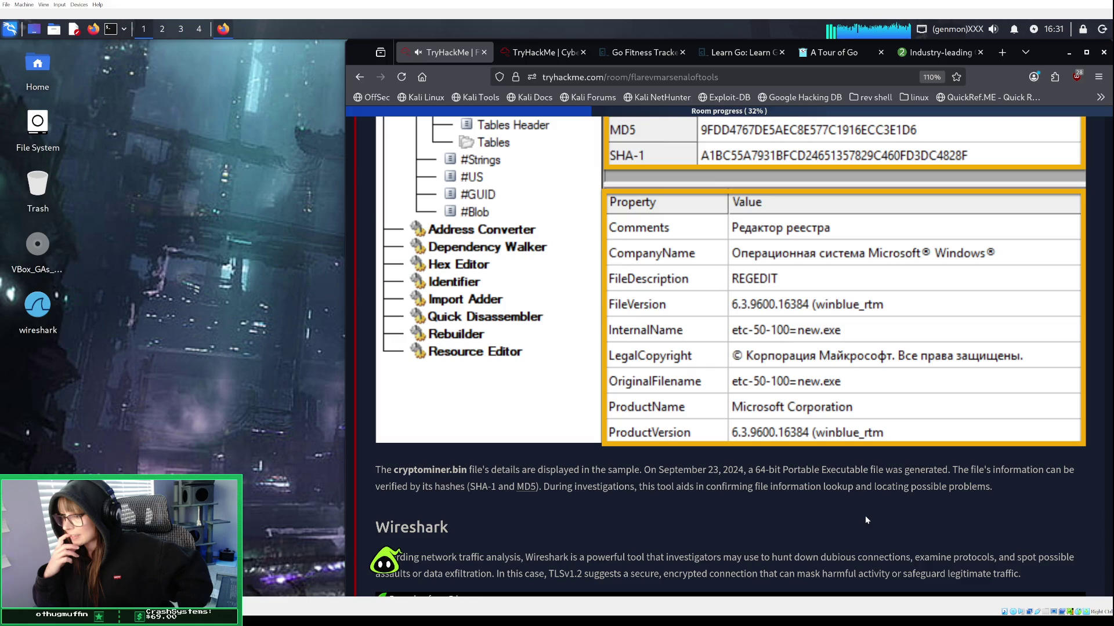
scroll(865, 516, "up", 6)
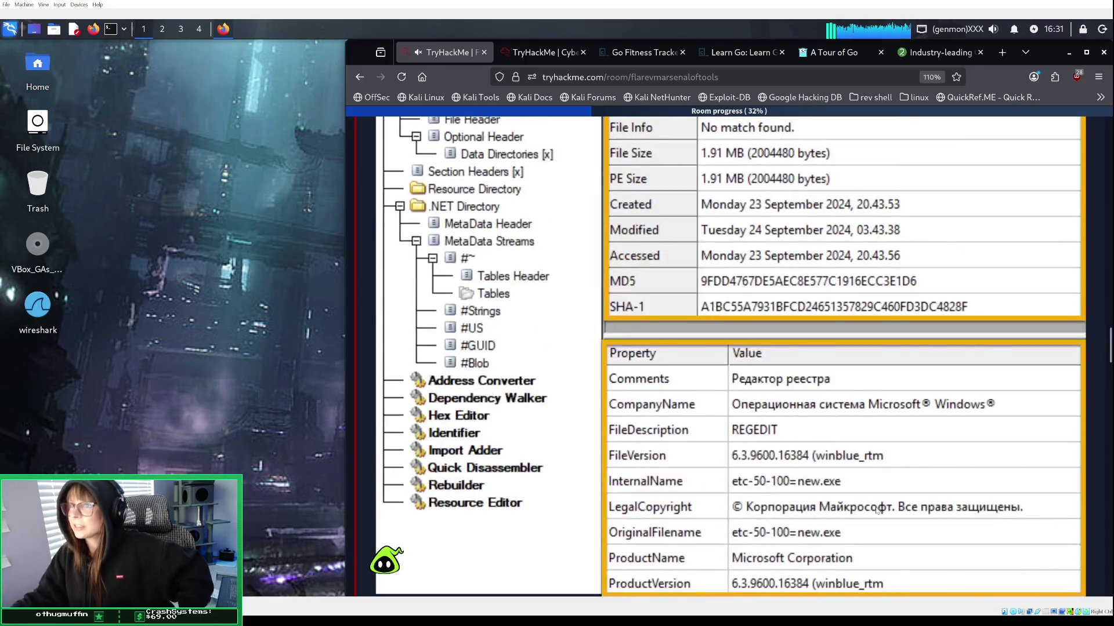
scroll(877, 509, "up", 1)
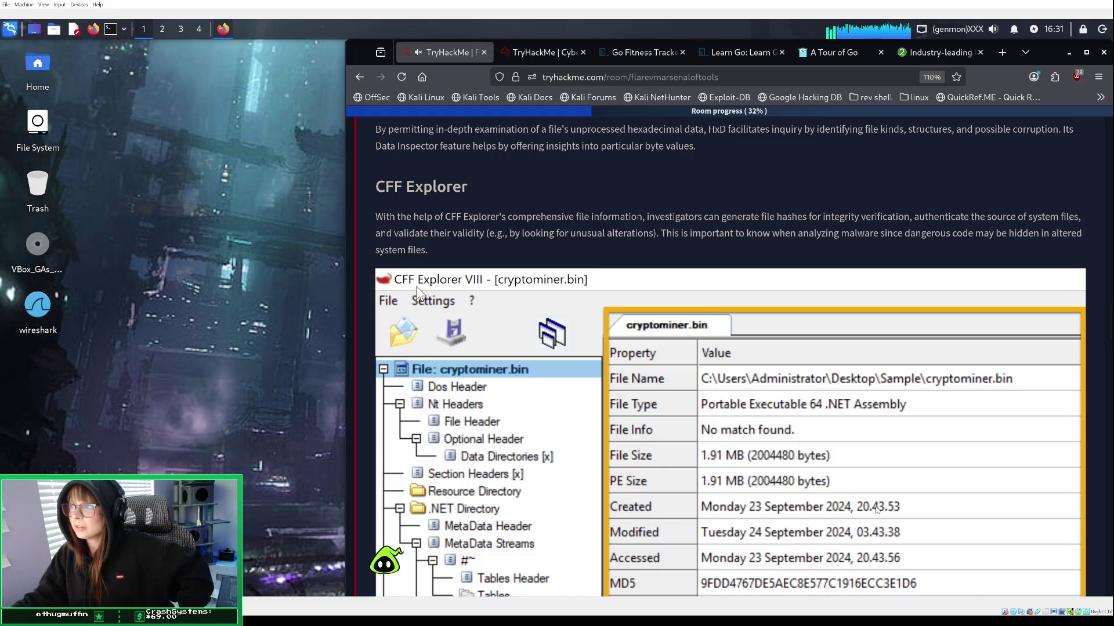
scroll(877, 510, "up", 3)
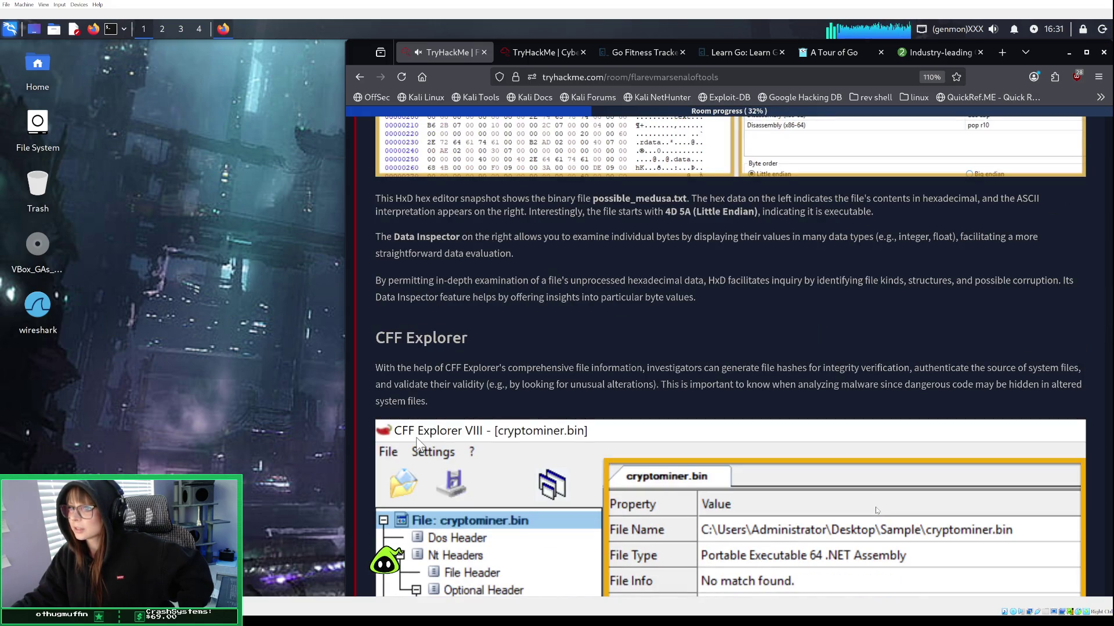
Finish reviewing CFF Explorer, then return to the Process Explorer (Procexp) section's empty CFF Explorer VIII example.
scroll(877, 509, "down", 2)
scroll(877, 509, "down", 2)
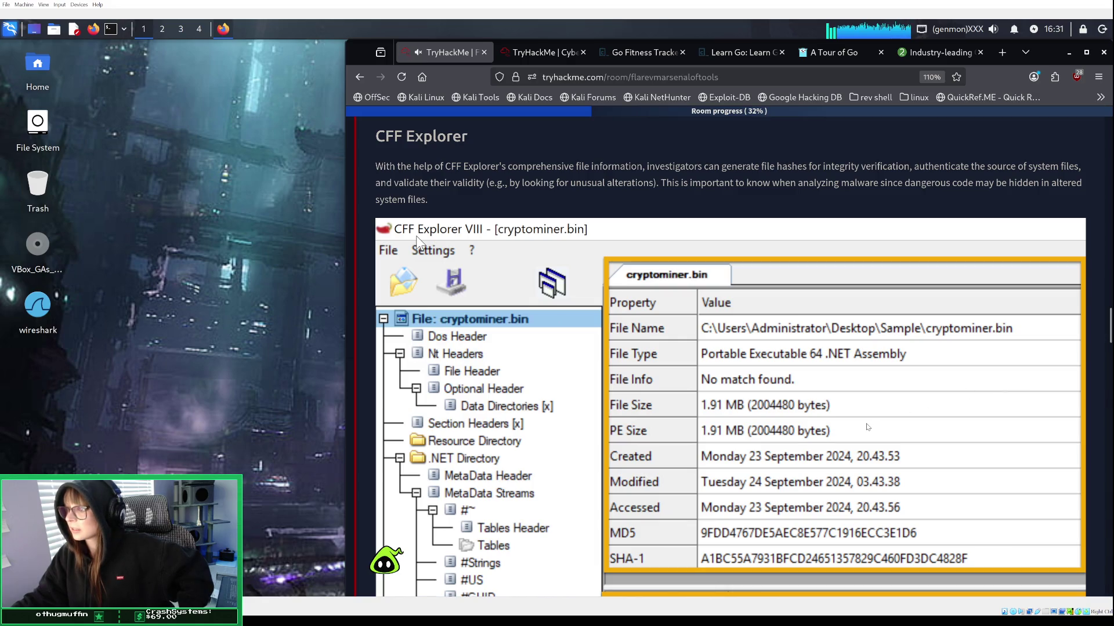
scroll(868, 428, "down", 3)
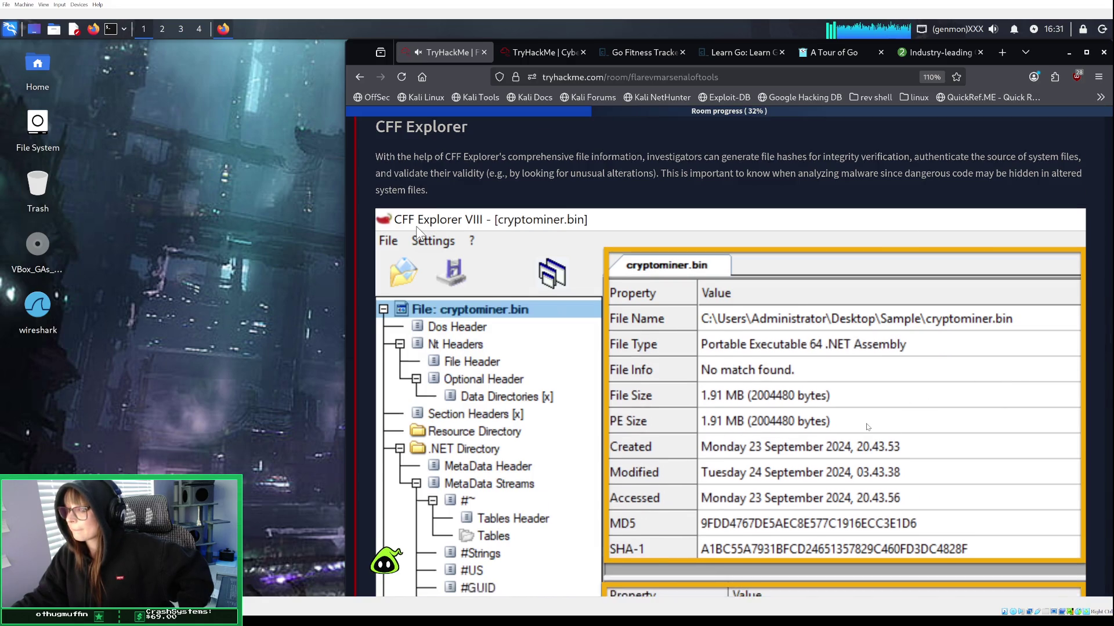
scroll(868, 427, "down", 5)
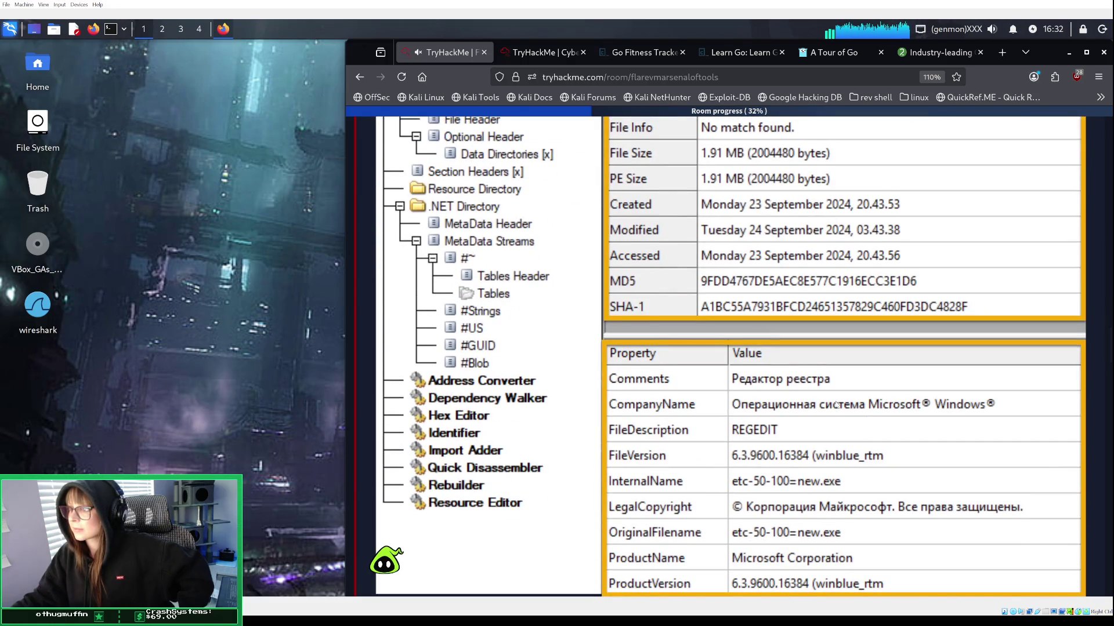
scroll(859, 400, "down", 2)
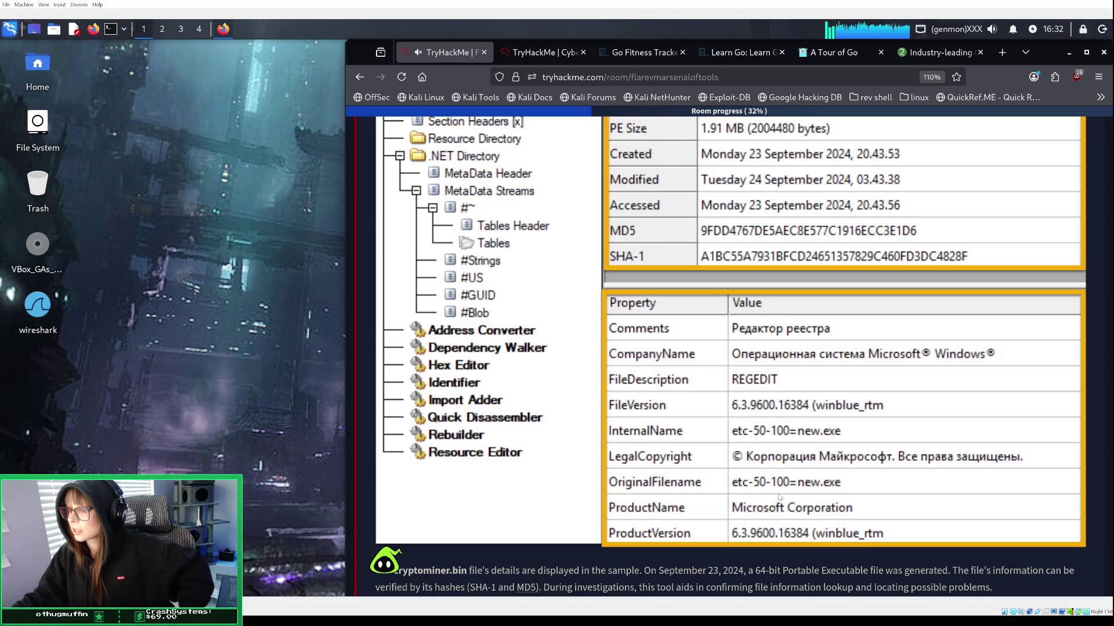
scroll(779, 497, "up", 20)
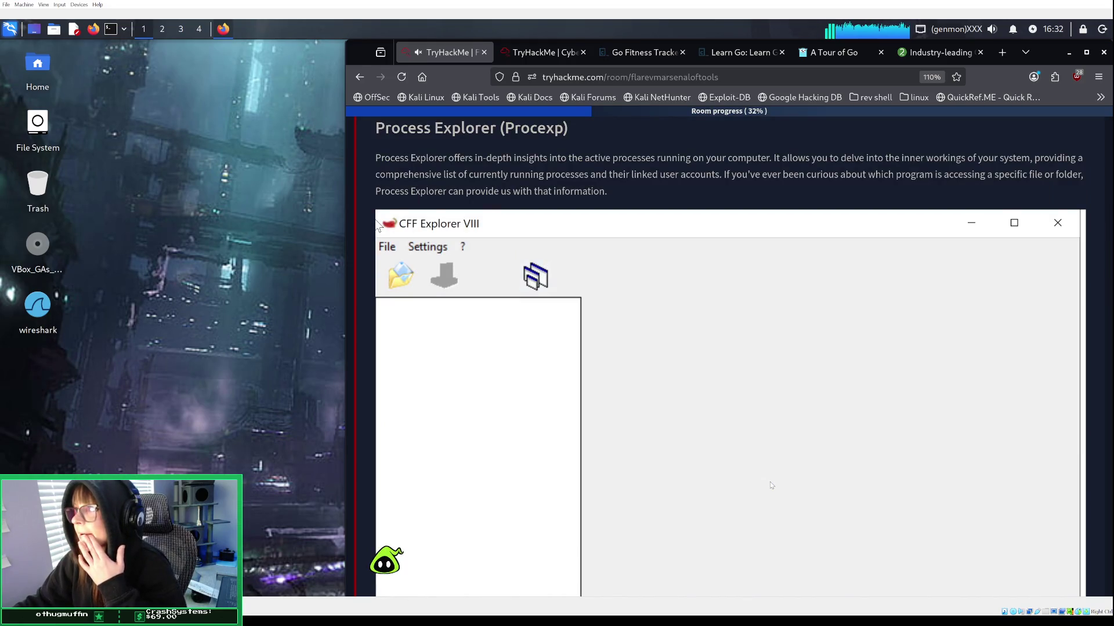
Enlarge the Process Explorer process table screenshot to study it, then close it.
scroll(772, 485, "down", 1)
scroll(772, 485, "down", 3)
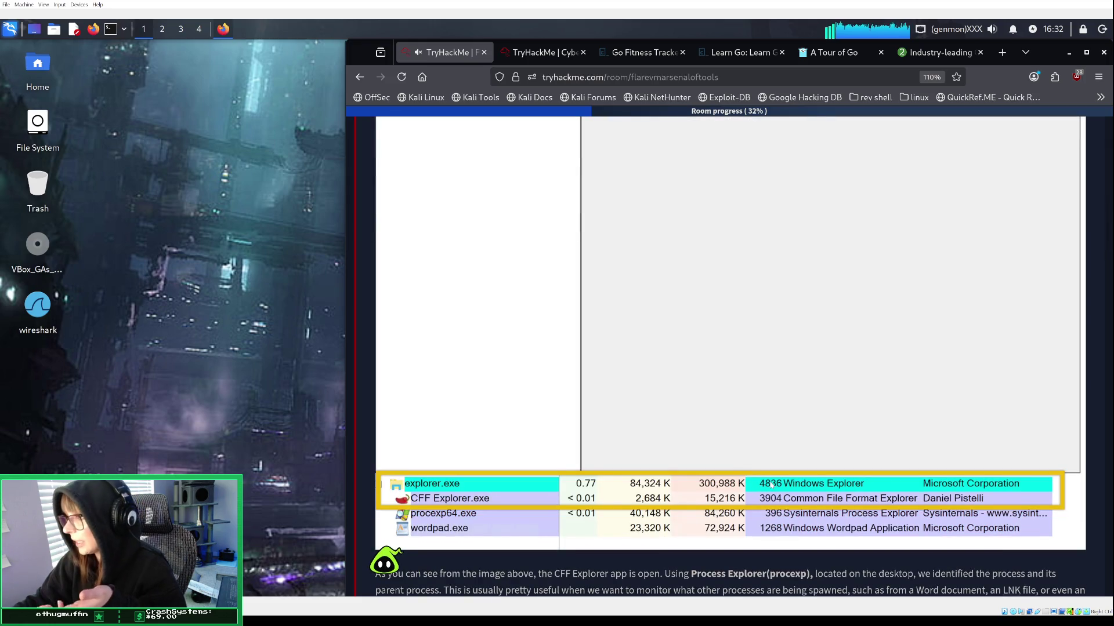
scroll(771, 486, "down", 2)
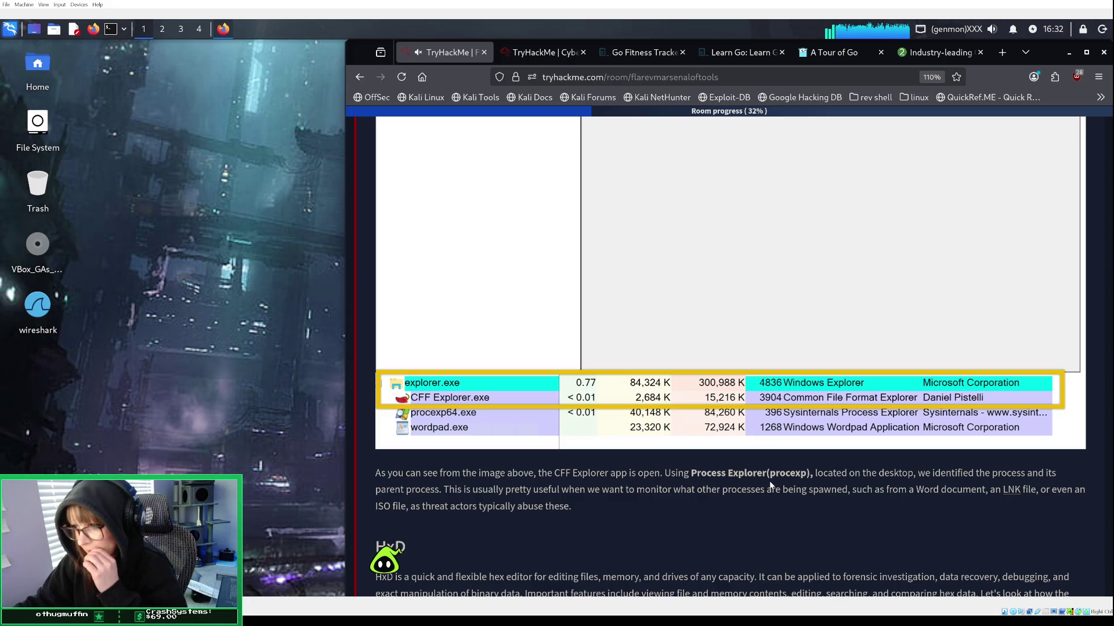
scroll(770, 485, "up", 3)
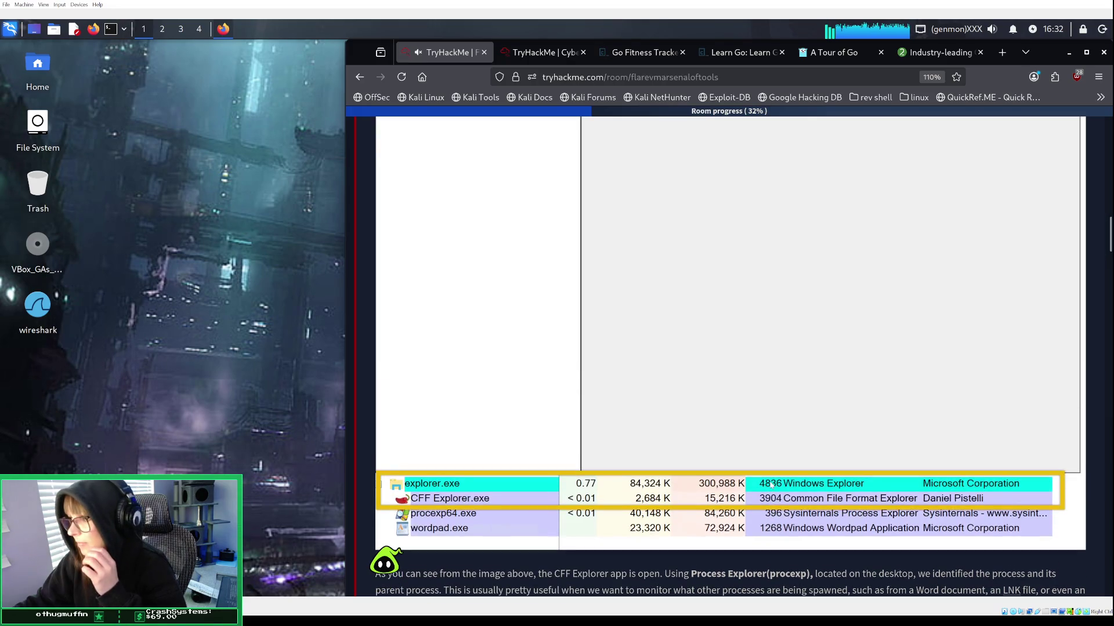
scroll(770, 485, "down", 3)
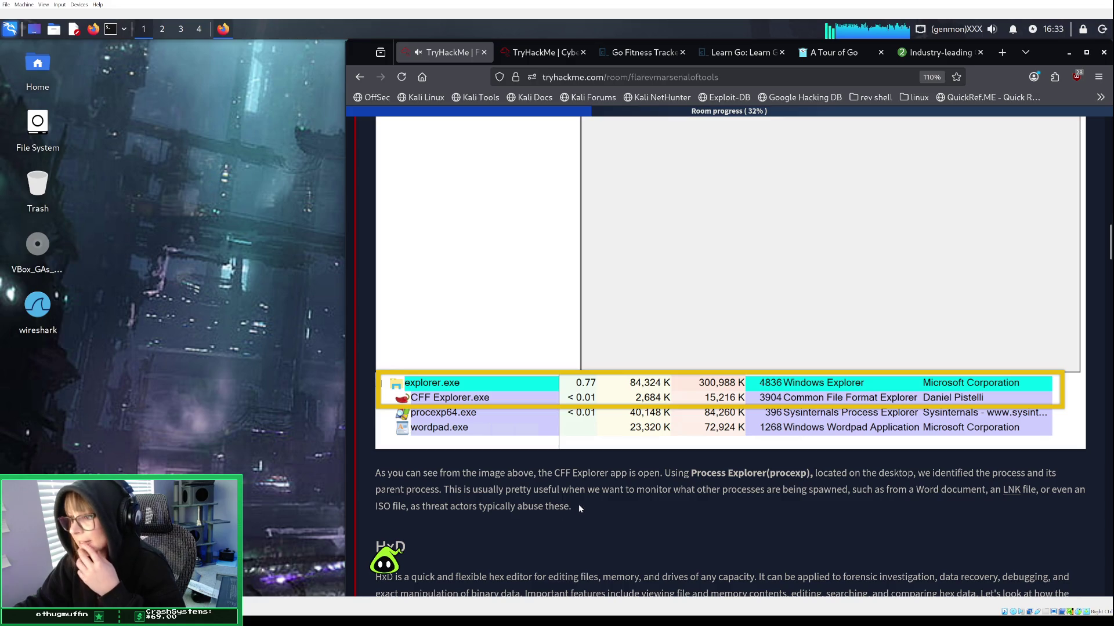
scroll(579, 504, "down", 2)
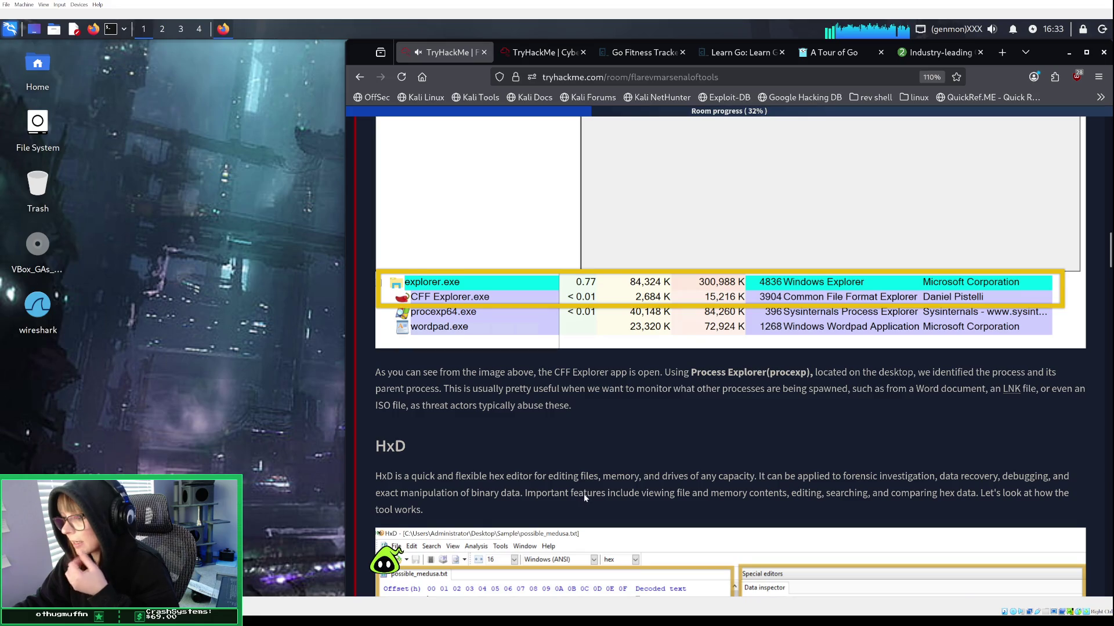
scroll(583, 495, "down", 2)
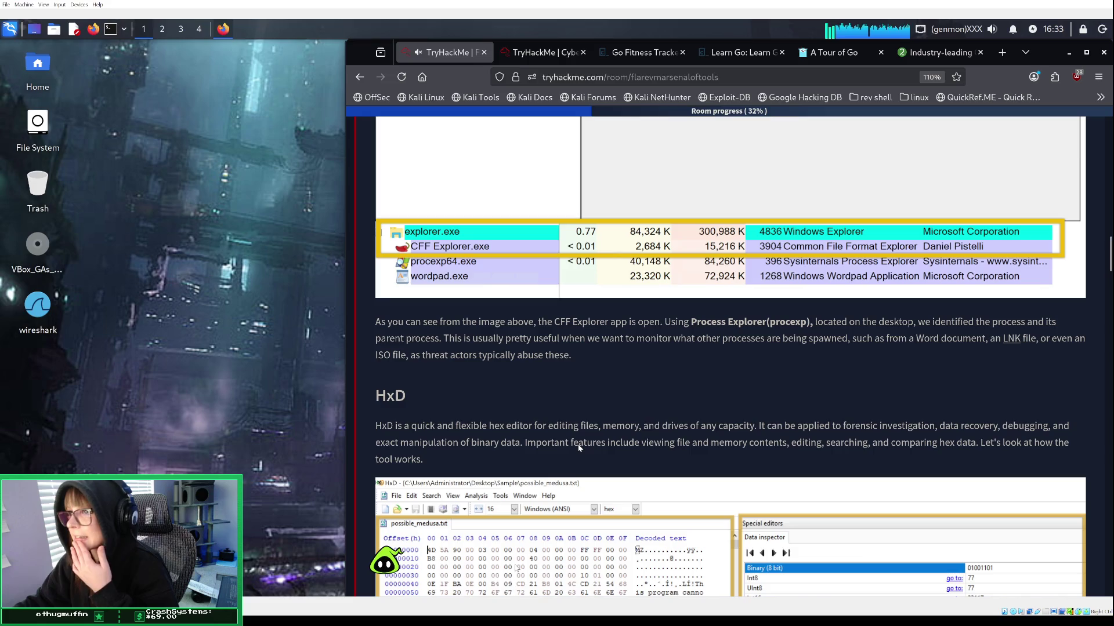
scroll(578, 447, "up", 2)
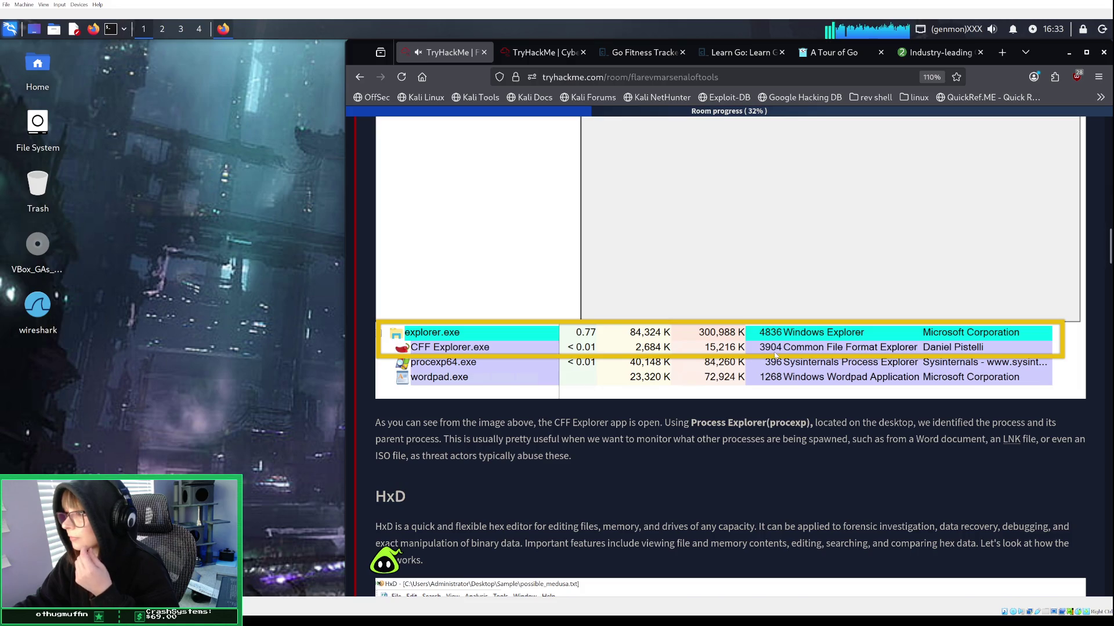
left_click(717, 372)
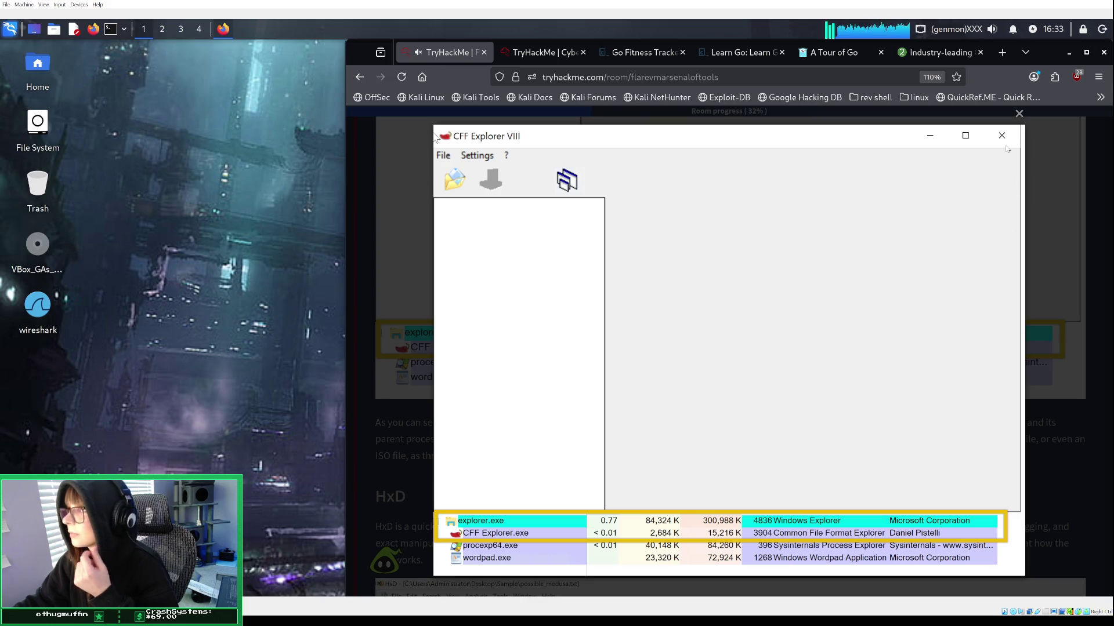
left_click(1019, 114)
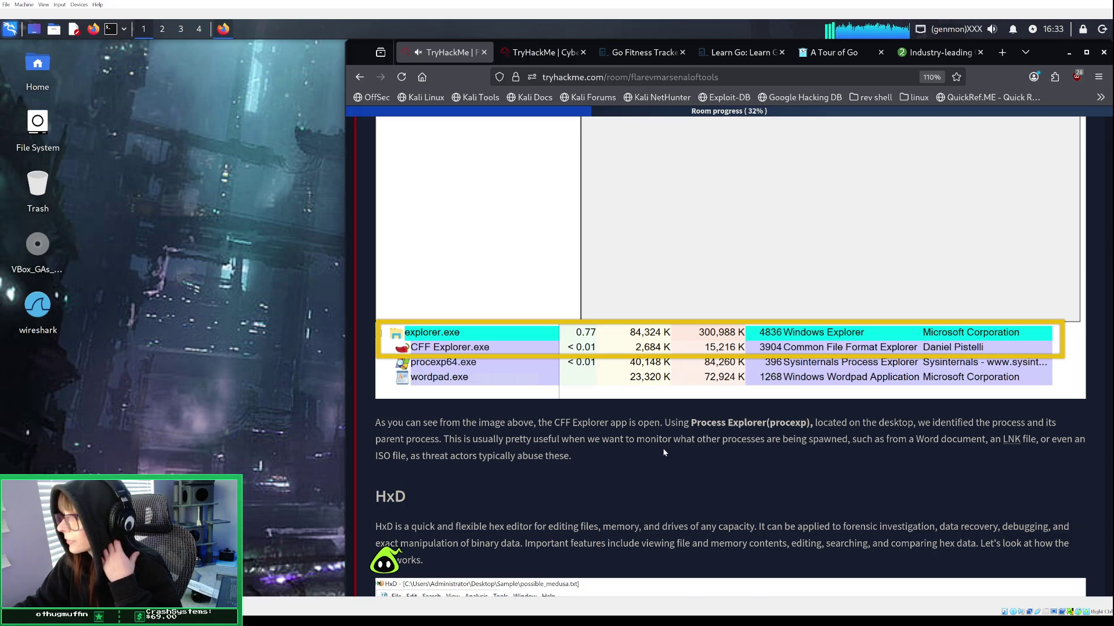
Return to the question list, where the smss.exe field still holds 'parent'.
scroll(665, 453, "down", 3)
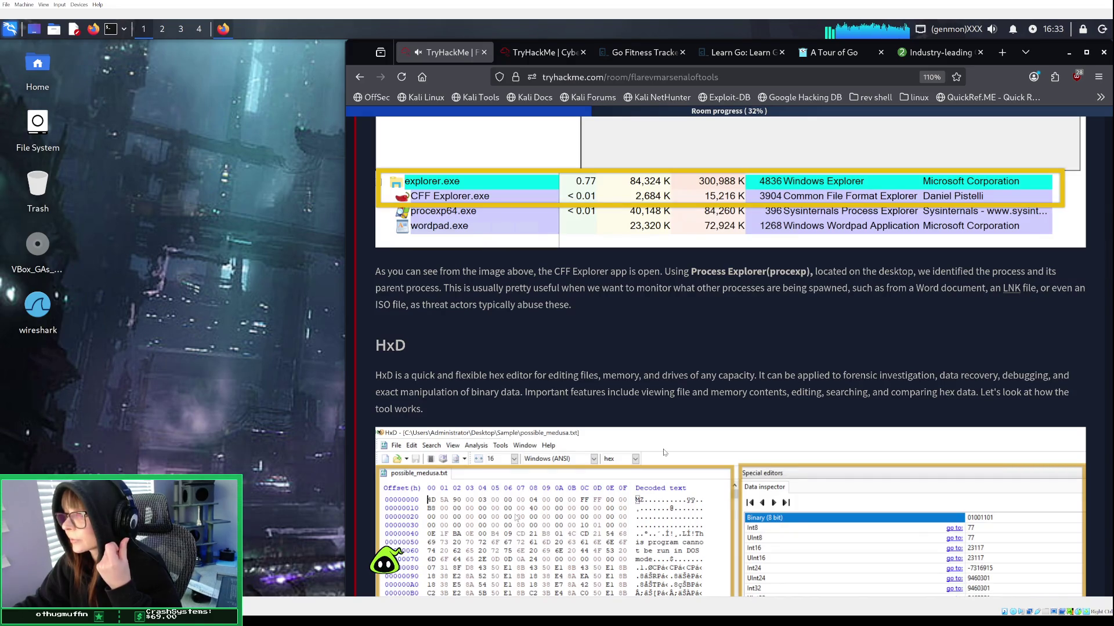
scroll(665, 452, "down", 4)
scroll(647, 351, "up", 7)
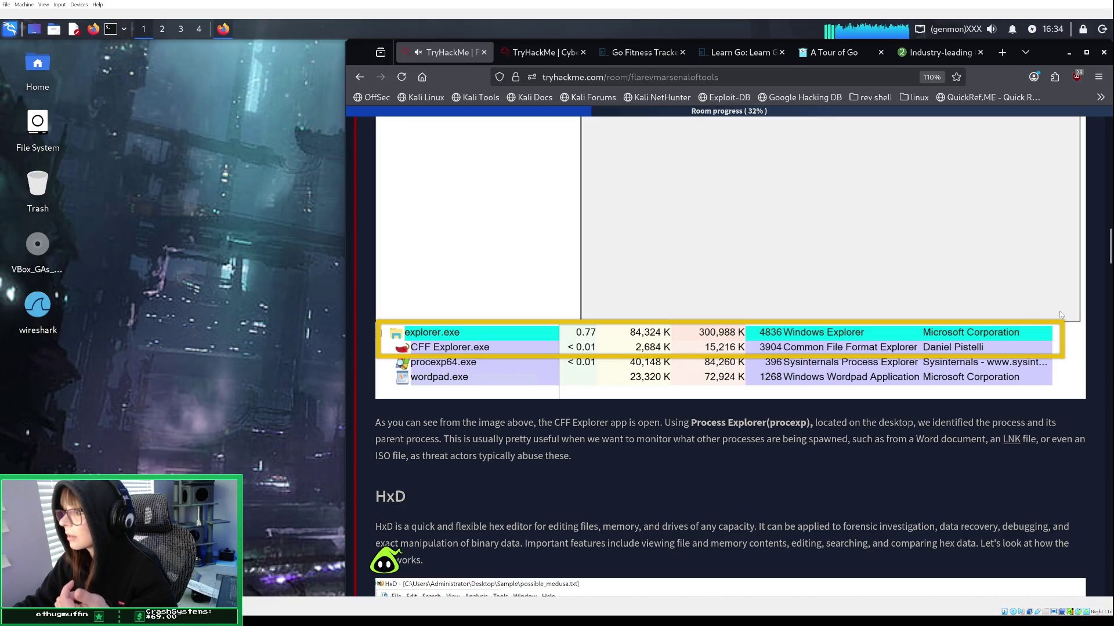
scroll(1058, 315, "down", 10)
left_click_drag(1107, 338, 1109, 542)
scroll(466, 454, "up", 2)
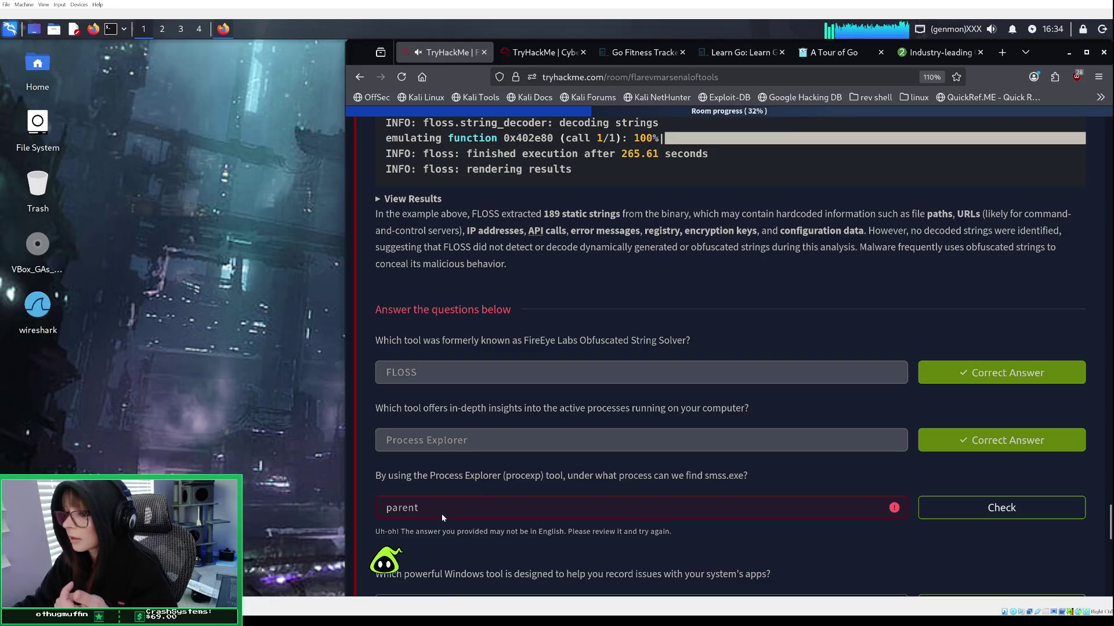
Clear the rejected smss.exe answer from its answer field.
key("BackSpace")
key("BackSpace")
key("BackSpace")
key("BackSpace")
type("file")
key("BackSpace")
key("BackSpace")
key("BackSpace")
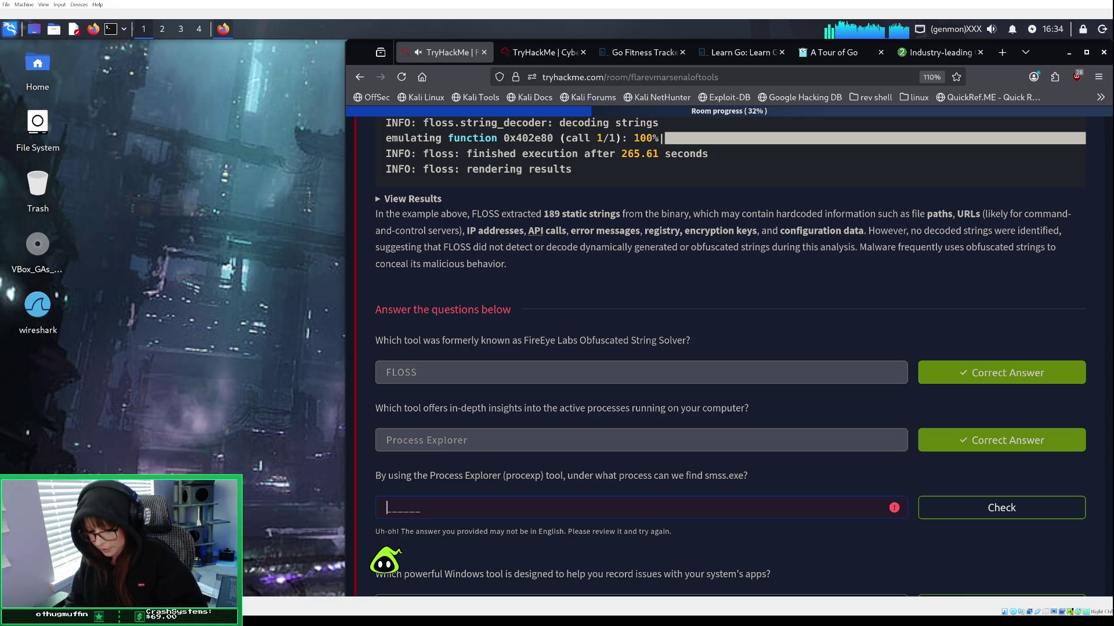
Search the room page for 'lsass', landing on the Process Monitor explanation.
key("ctrl+f")
type("la")
key("BackSpace")
type("sass")
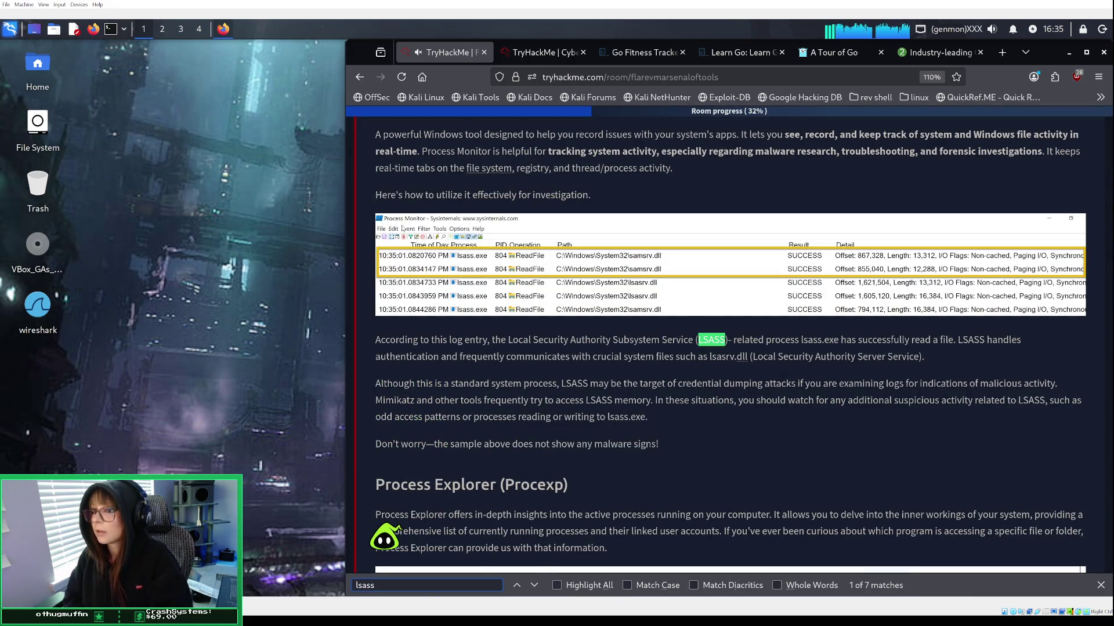
Read the Process Monitor lsass.exe explanation, then jump ahead to the Process Explorer section.
scroll(468, 515, "up", 3)
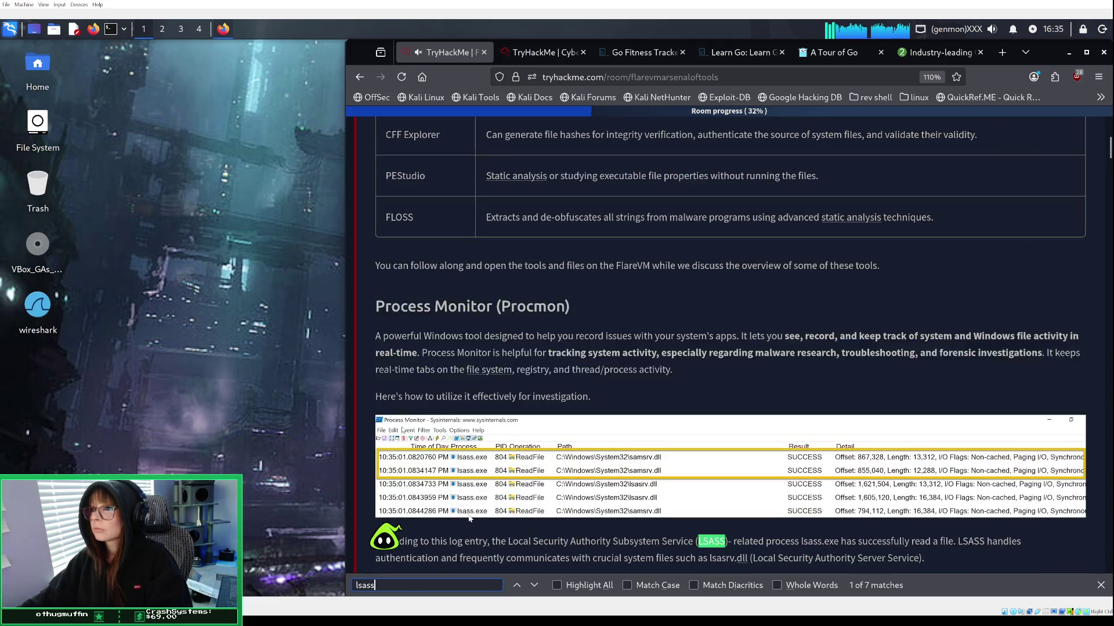
scroll(470, 518, "down", 1)
scroll(470, 518, "down", 1)
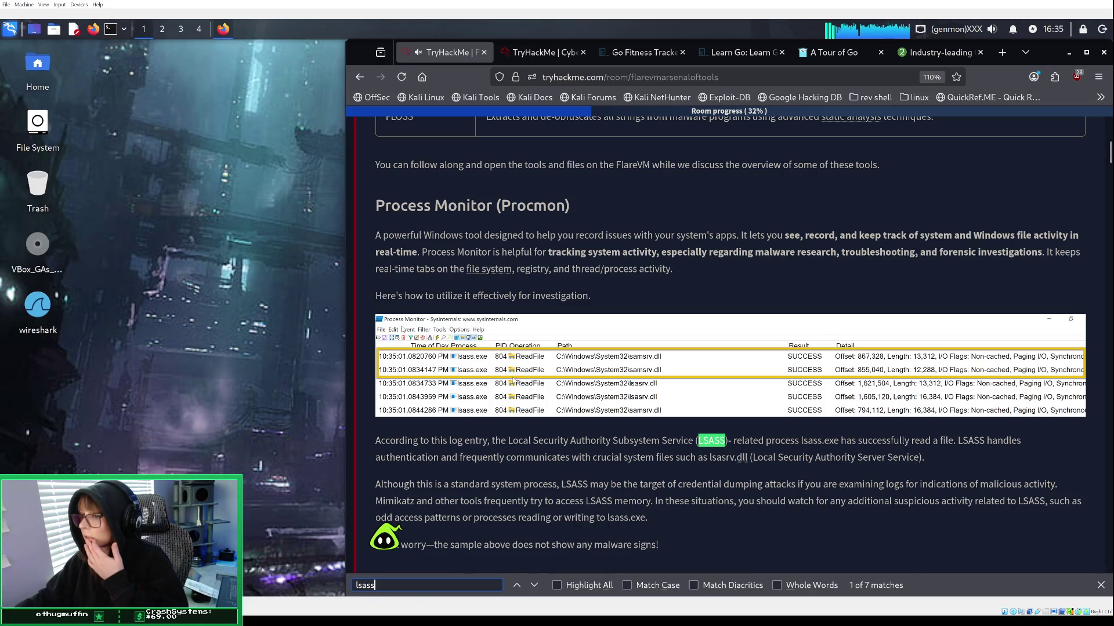
scroll(514, 423, "down", 1)
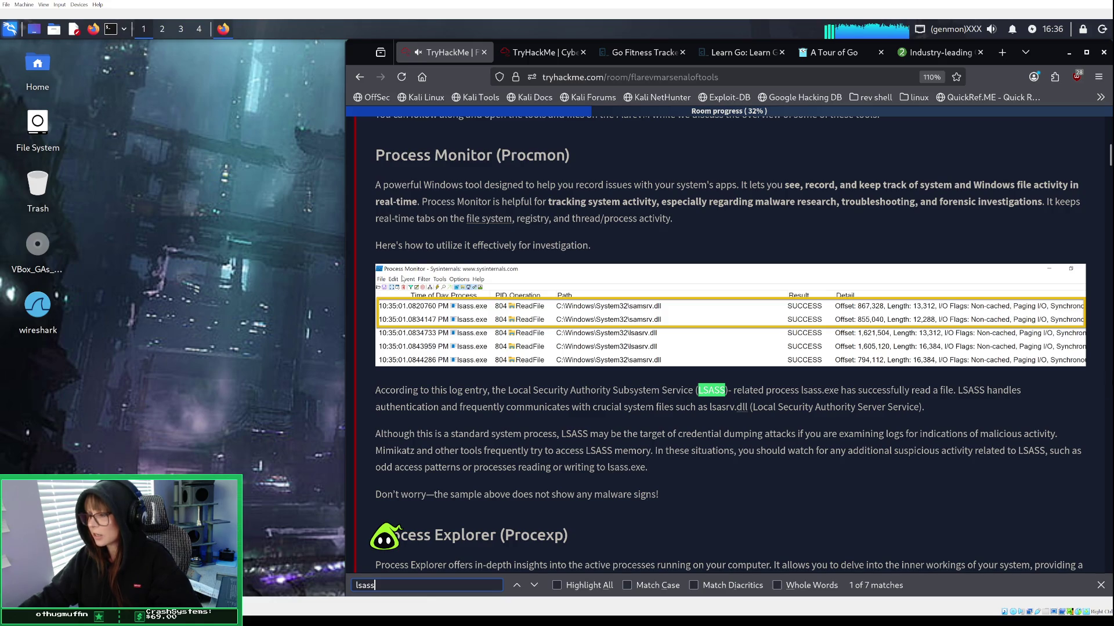
left_click(1109, 261)
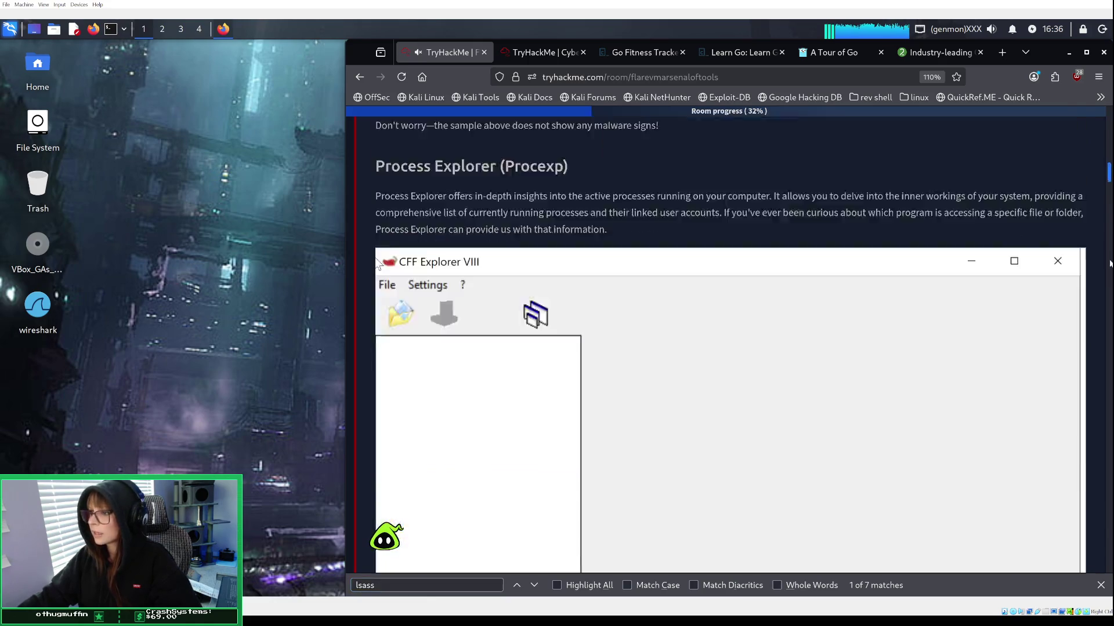
Try 'lsass' in the smss.exe answer field, then erase it so the field is blank.
scroll(676, 310, "down", 20)
scroll(676, 310, "up", 3)
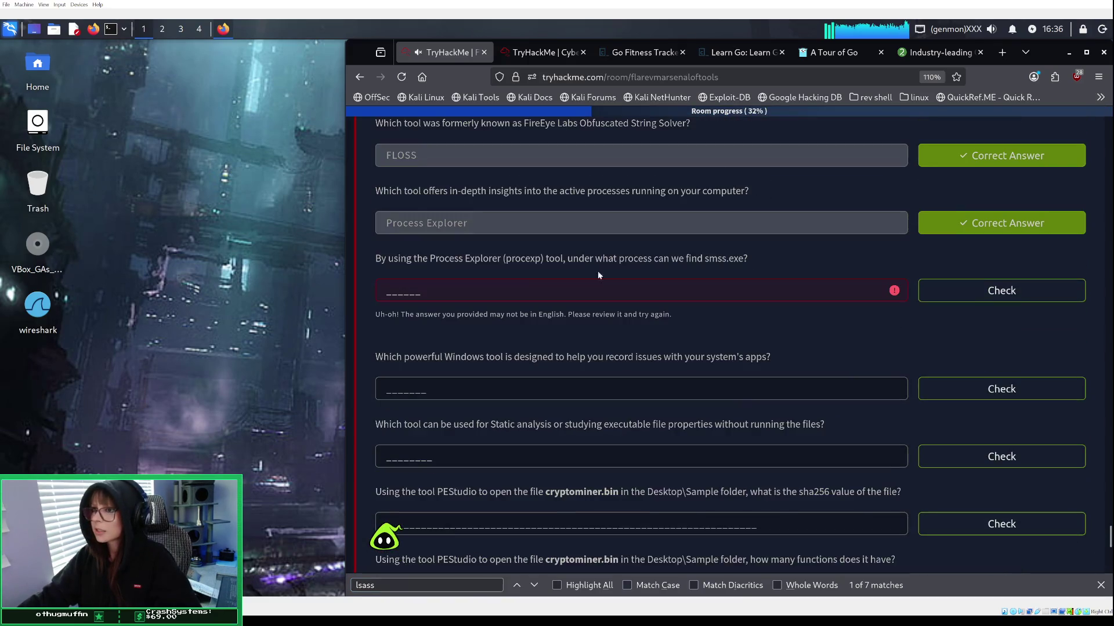
type("lsass")
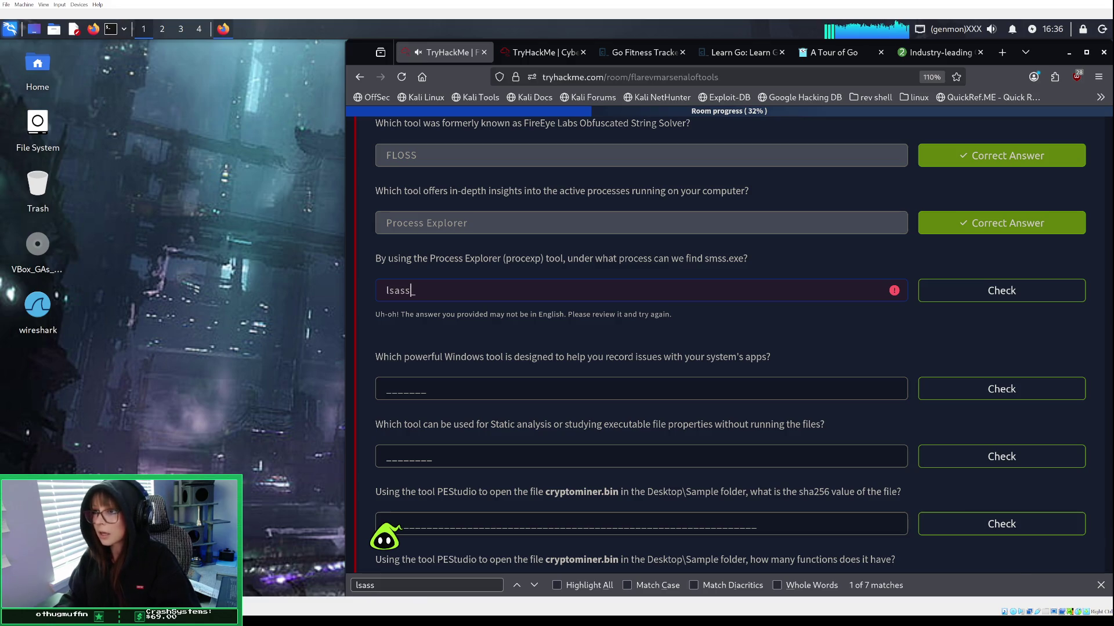
key("BackSpace")
key("BackSpace")
key("BackSpace")
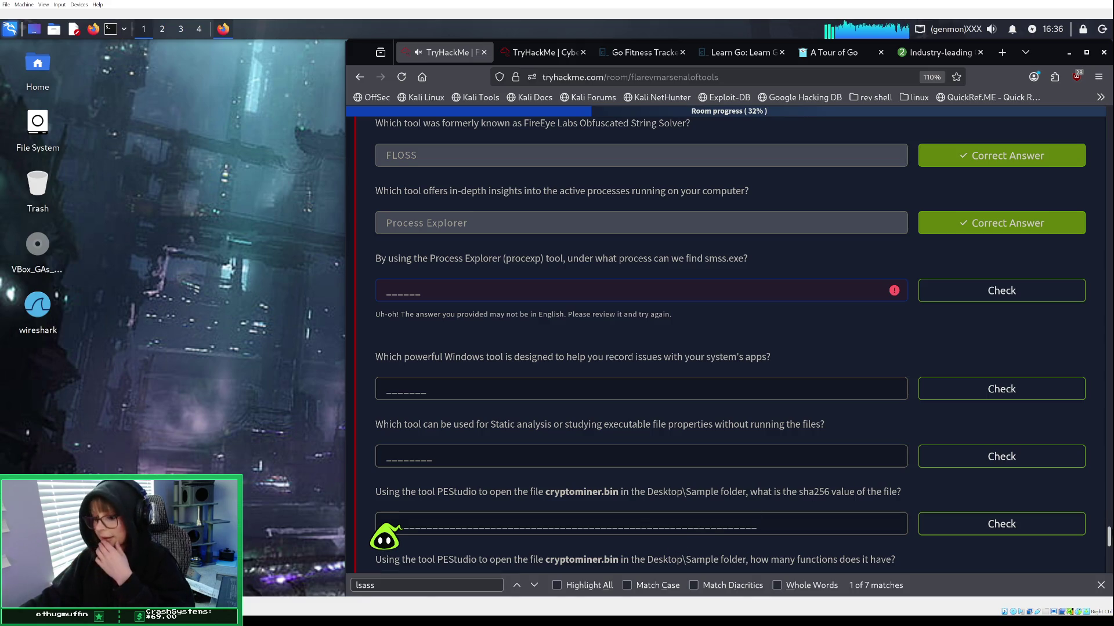
scroll(725, 343, "up", 15)
Scroll back through the Process Monitor and Process Explorer sections to reread them.
scroll(377, 184, "up", 20)
scroll(377, 184, "up", 15)
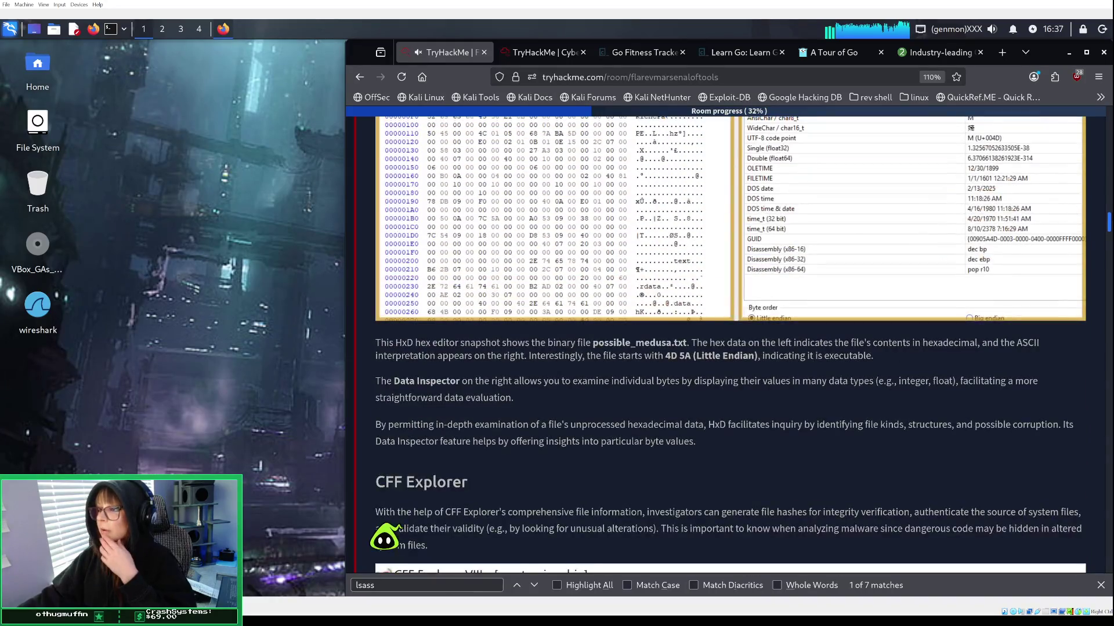
scroll(377, 276, "up", 15)
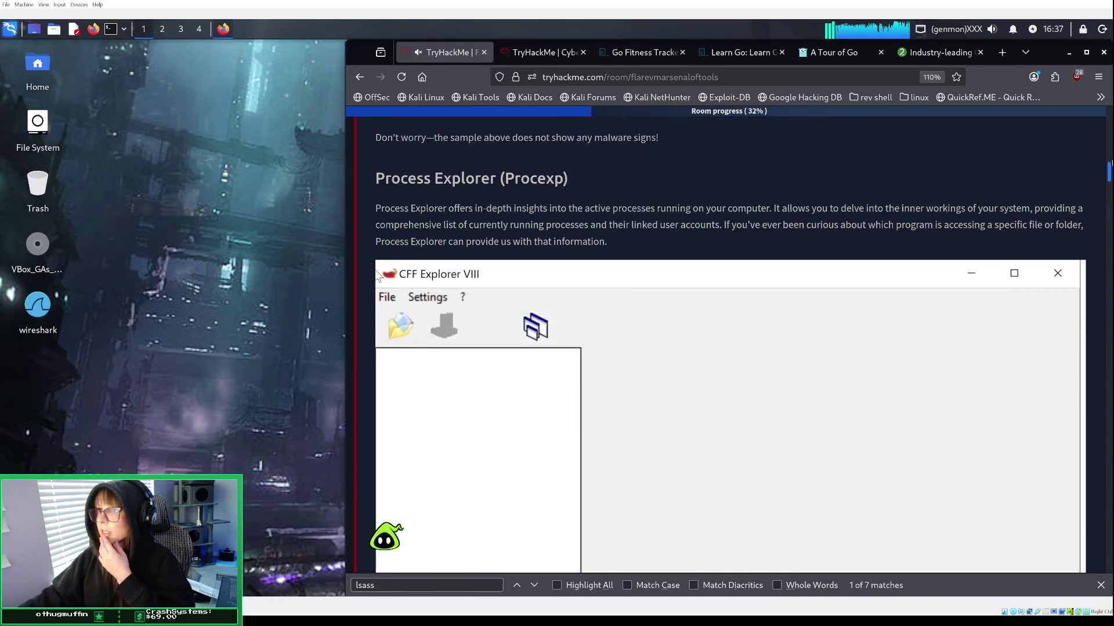
scroll(378, 277, "up", 4)
scroll(377, 276, "up", 2)
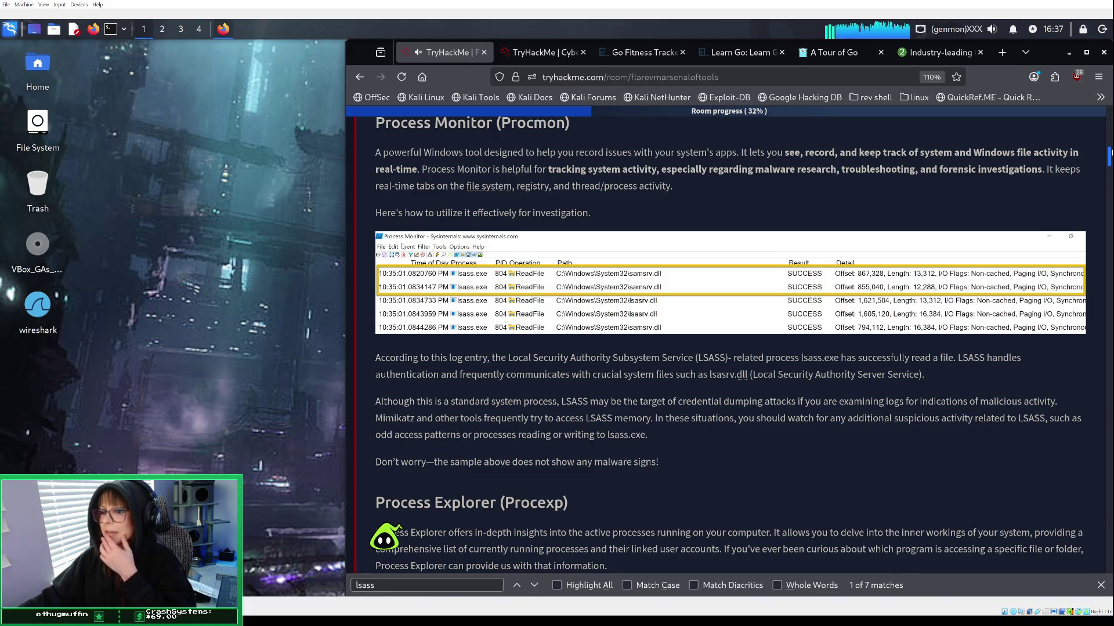
scroll(378, 478, "down", 2)
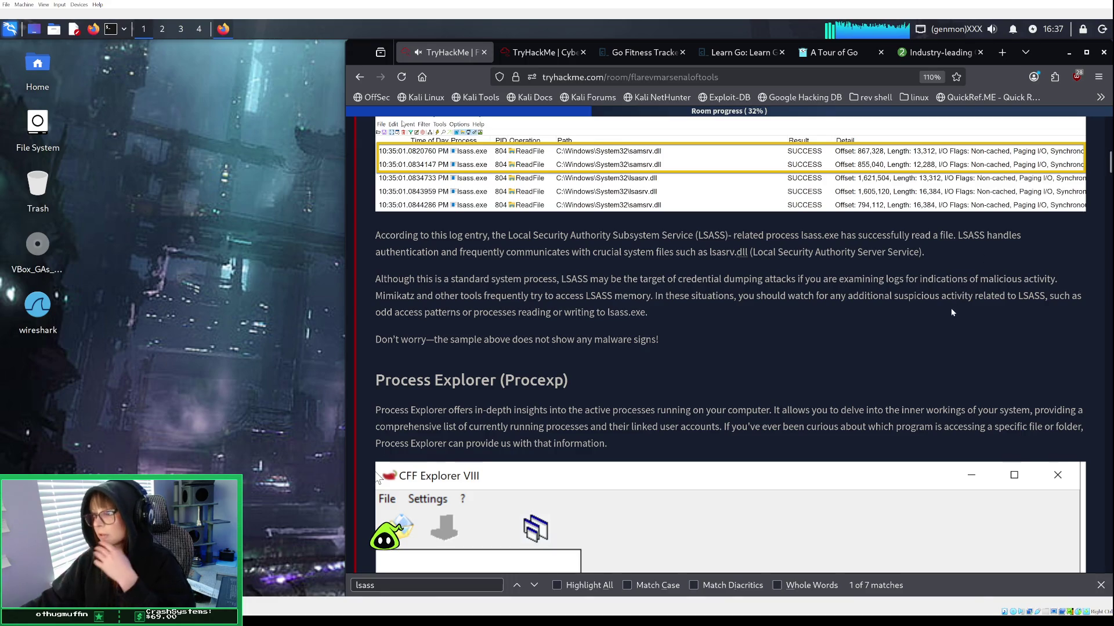
scroll(951, 308, "down", 3)
scroll(951, 312, "down", 10)
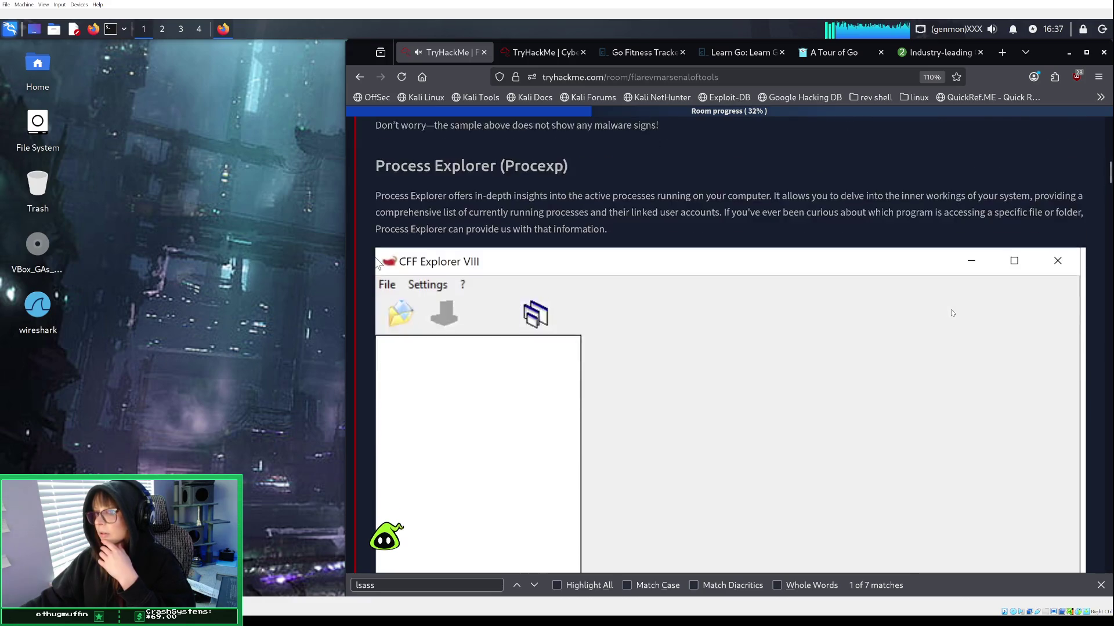
scroll(951, 313, "down", 1)
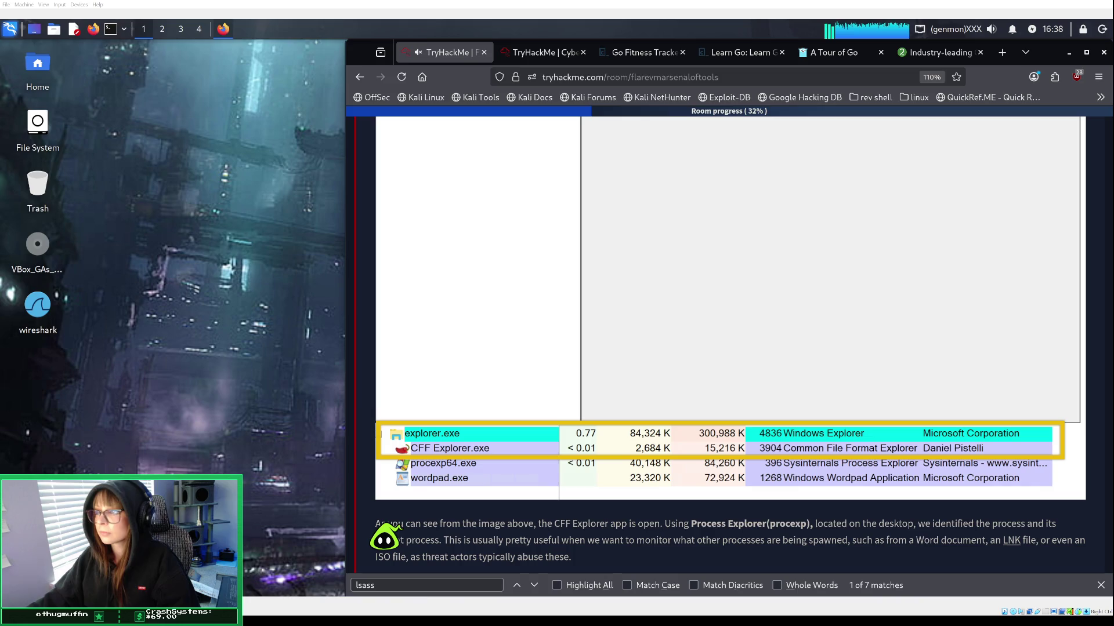
Scroll down to the unanswered PEStudio cryptominer.bin and CFF Explorer possible_medusa.txt questions.
left_click(251, 431)
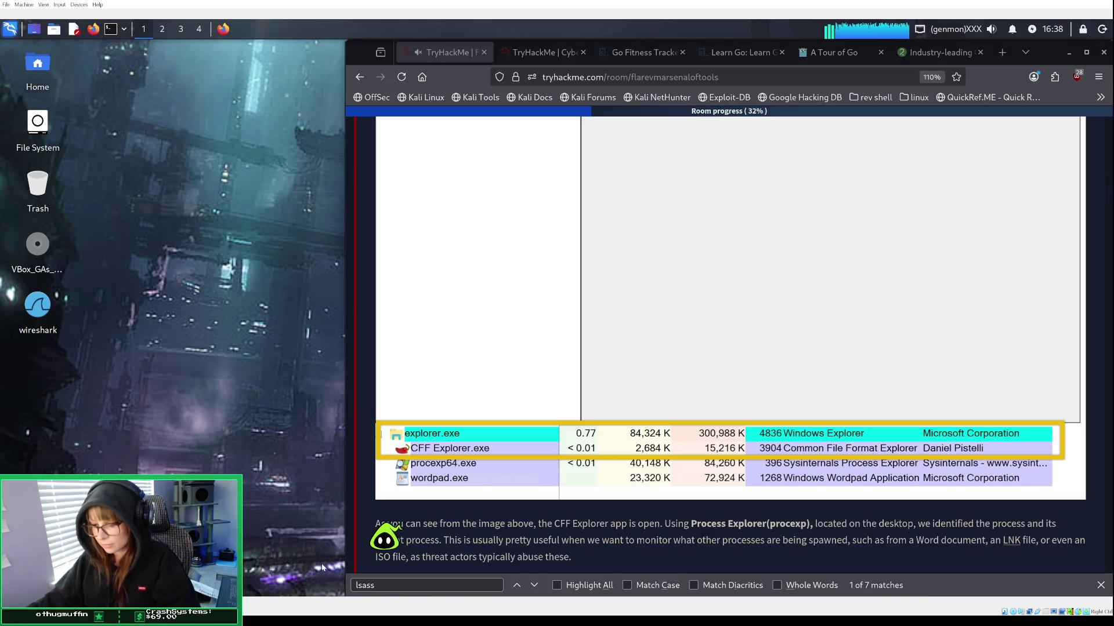
left_click(700, 381)
scroll(699, 381, "down", 10)
scroll(702, 386, "down", 15)
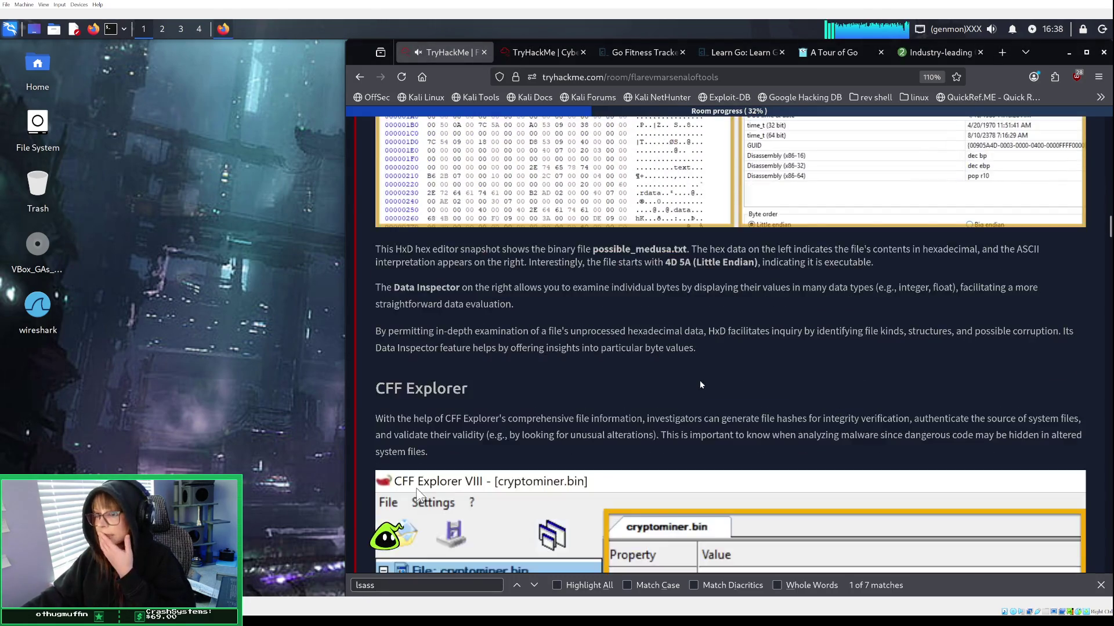
scroll(700, 386, "down", 15)
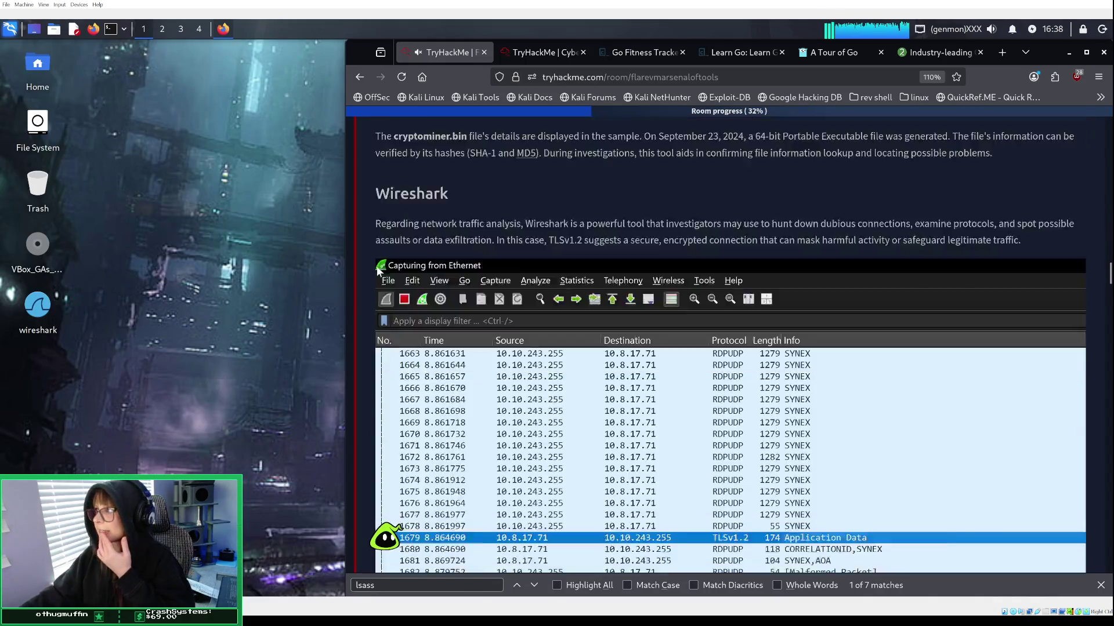
scroll(699, 386, "down", 15)
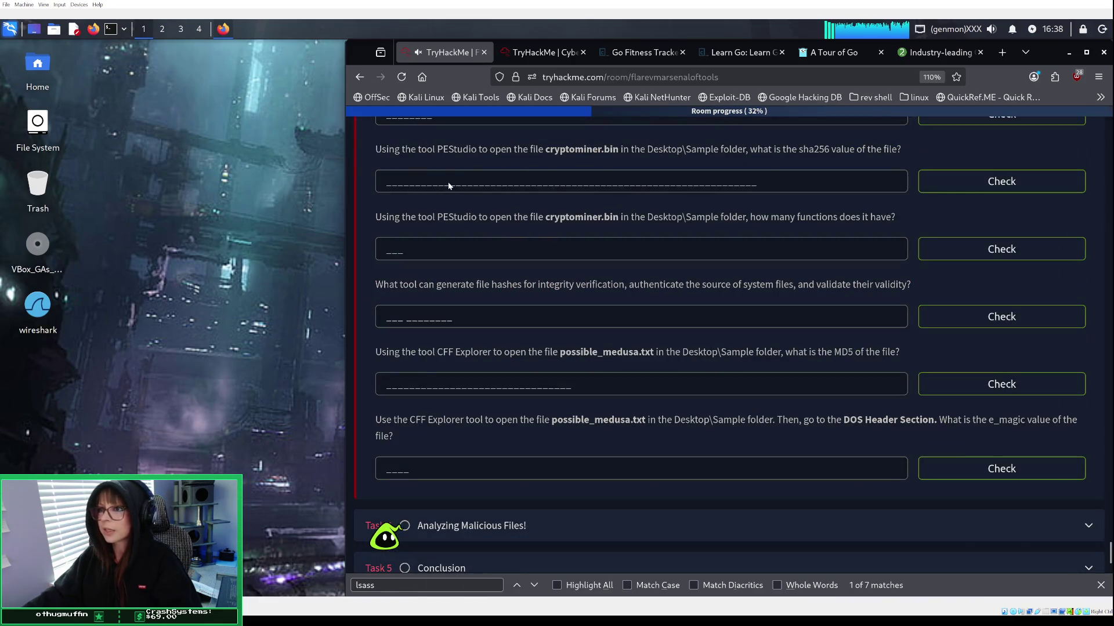
Enter and erase trial answers 'plor' and 'ces' in the smss.exe answer field.
scroll(454, 215, "up", 3)
scroll(453, 214, "up", 5)
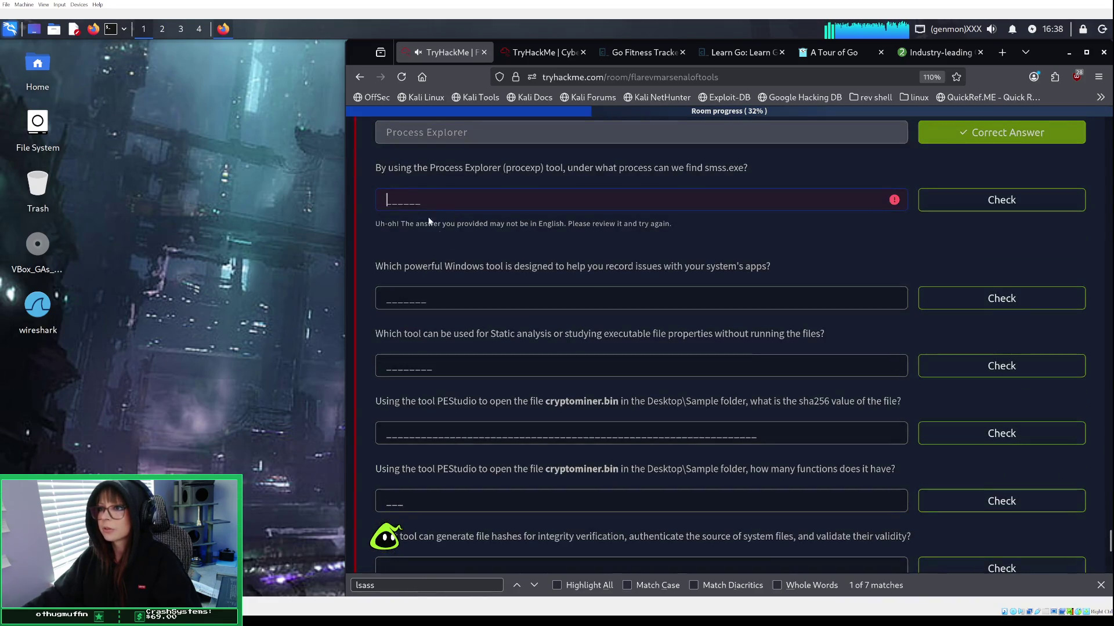
type("plor")
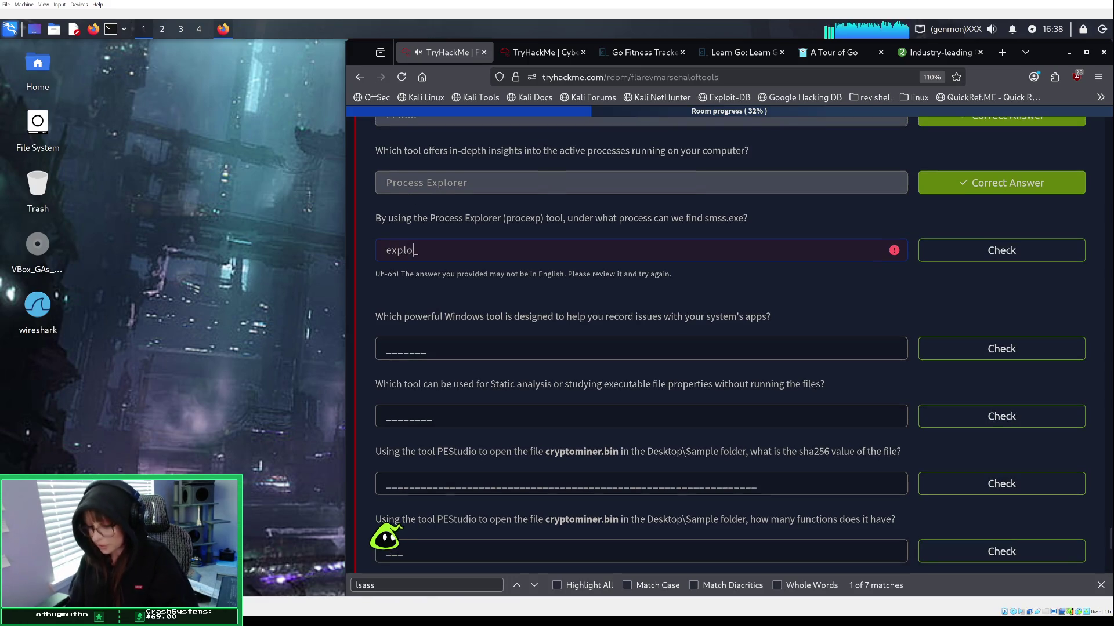
key("BackSpace")
key("BackSpace")
key("BackSpace")
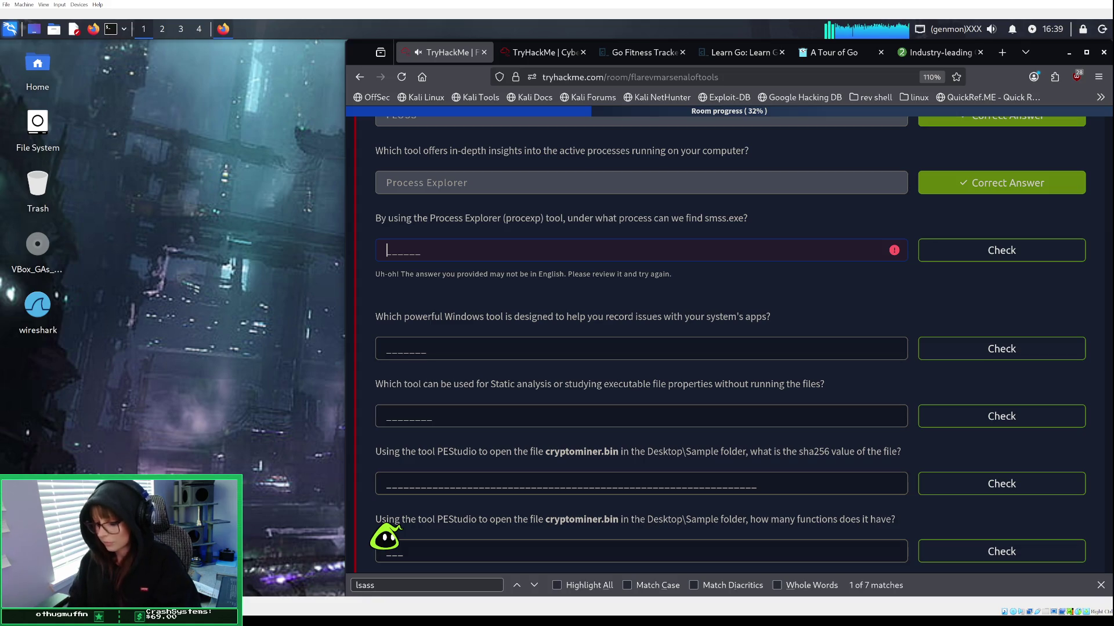
type("ces")
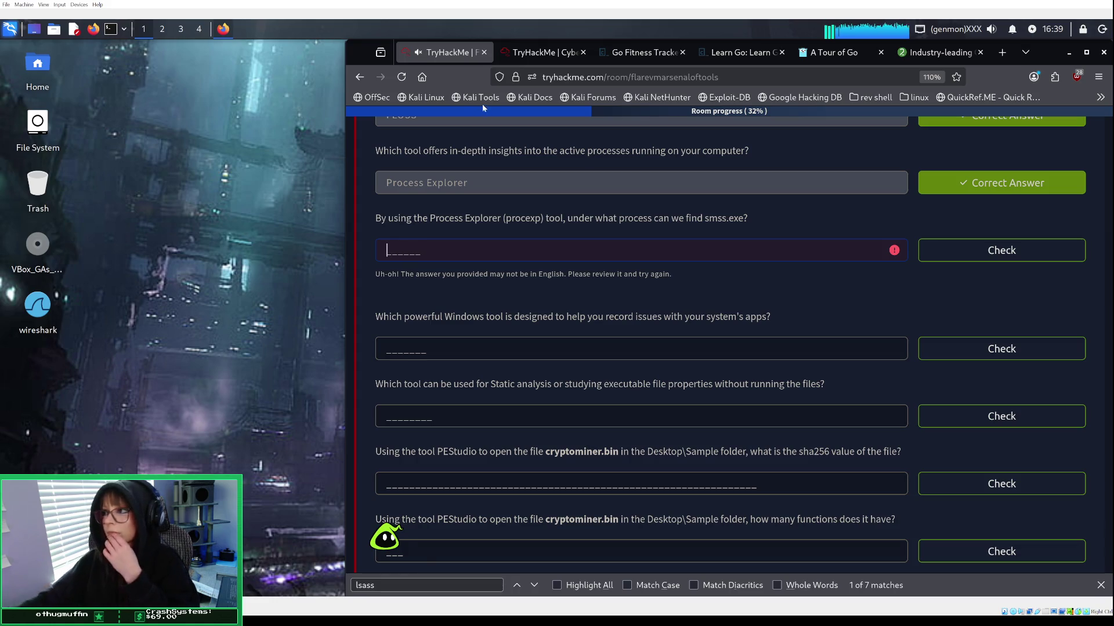
Drag the scrollbar past the HxD section down to the 'Answer the questions below' list.
left_click_drag(1108, 538, 1102, 191)
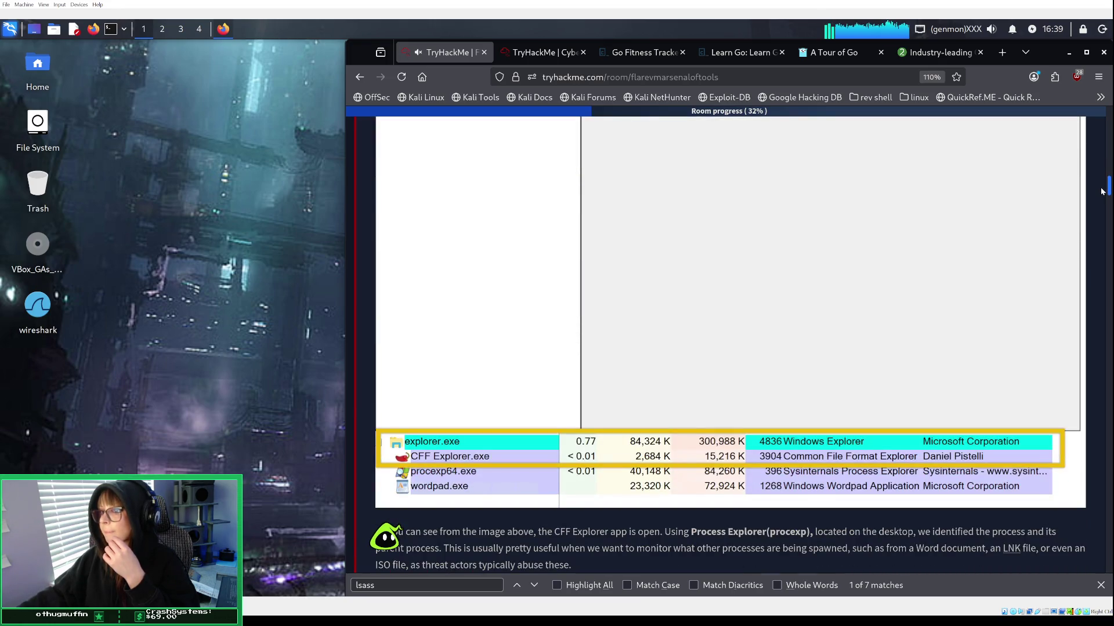
mouse_move(1102, 196)
left_mouse_down()
mouse_move(1109, 257)
mouse_move(1109, 184)
left_mouse_up()
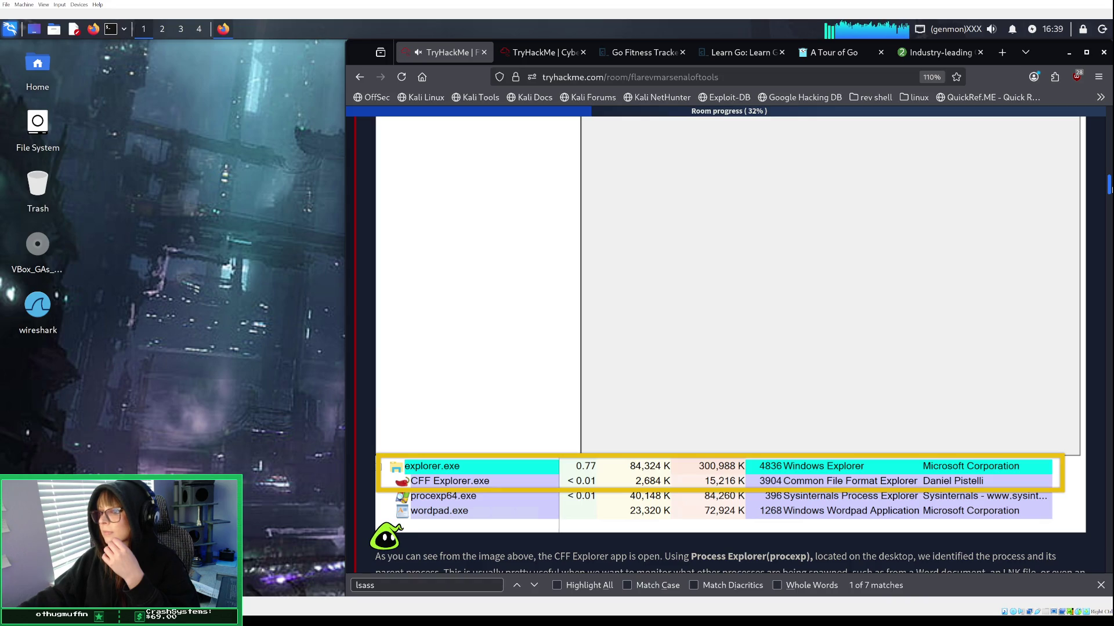
scroll(730, 510, "up", 1)
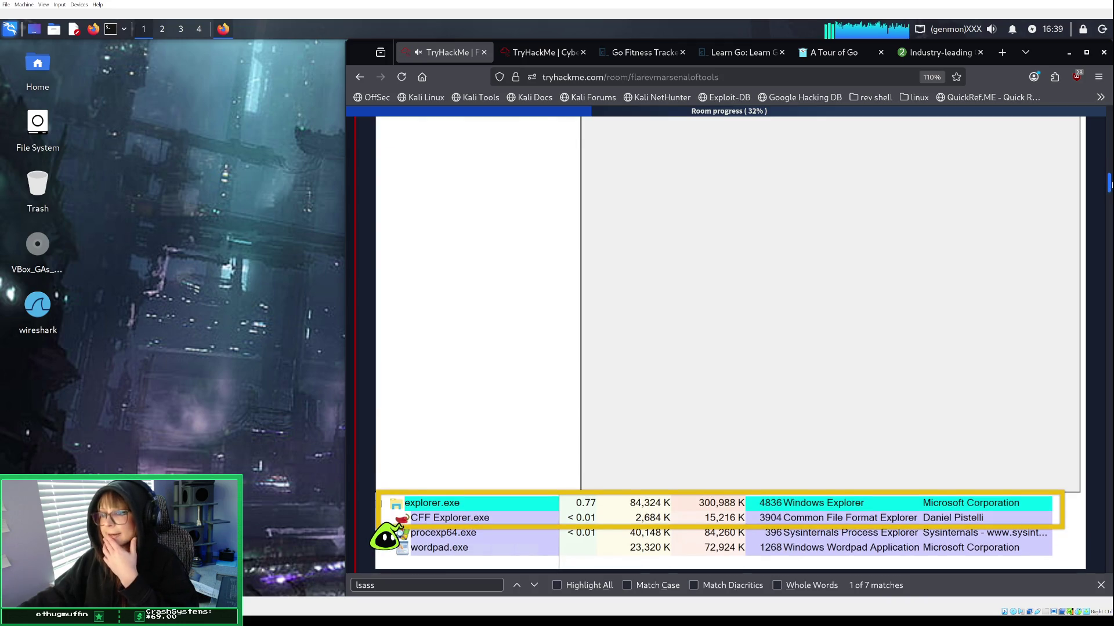
scroll(378, 197, "up", 3)
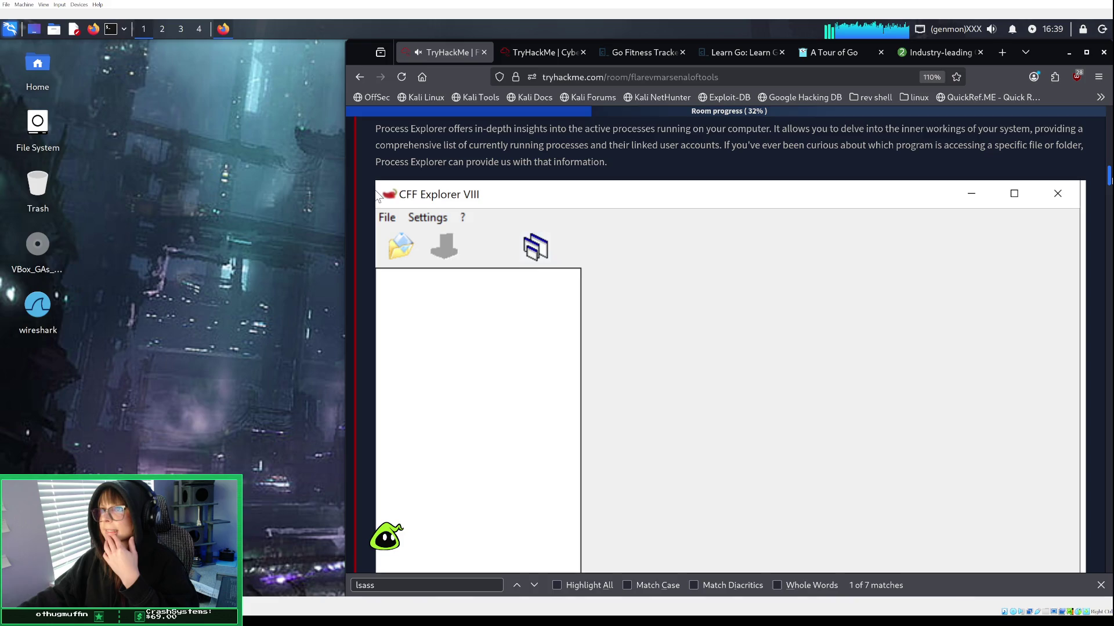
scroll(730, 348, "up", 2)
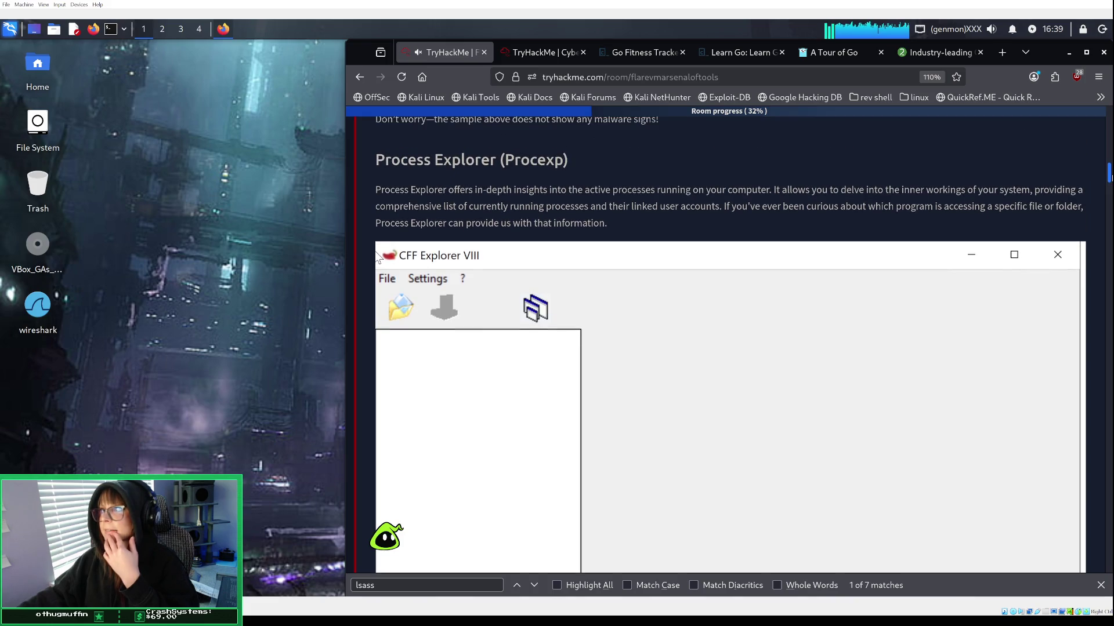
mouse_move(1108, 177)
left_mouse_down()
mouse_move(1093, 487)
mouse_move(1072, 561)
mouse_move(1067, 517)
mouse_move(1067, 537)
left_mouse_up()
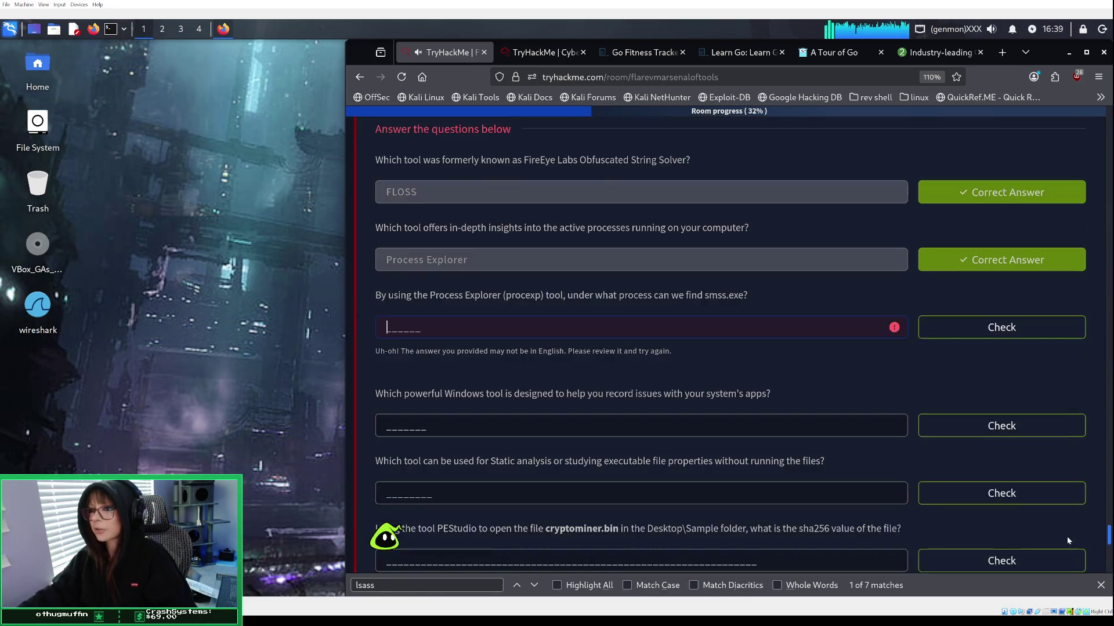
Copy the question 'under what process can we find smss.exe?' and switch to the empty new tab.
scroll(1067, 538, "up", 1)
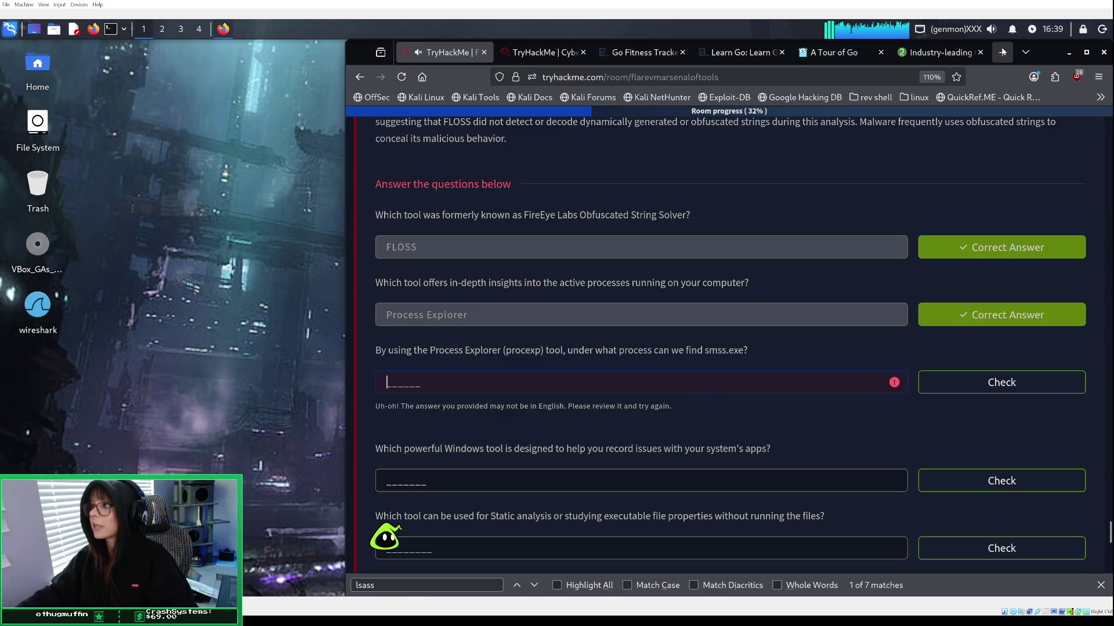
left_click(1002, 52)
left_click(444, 53)
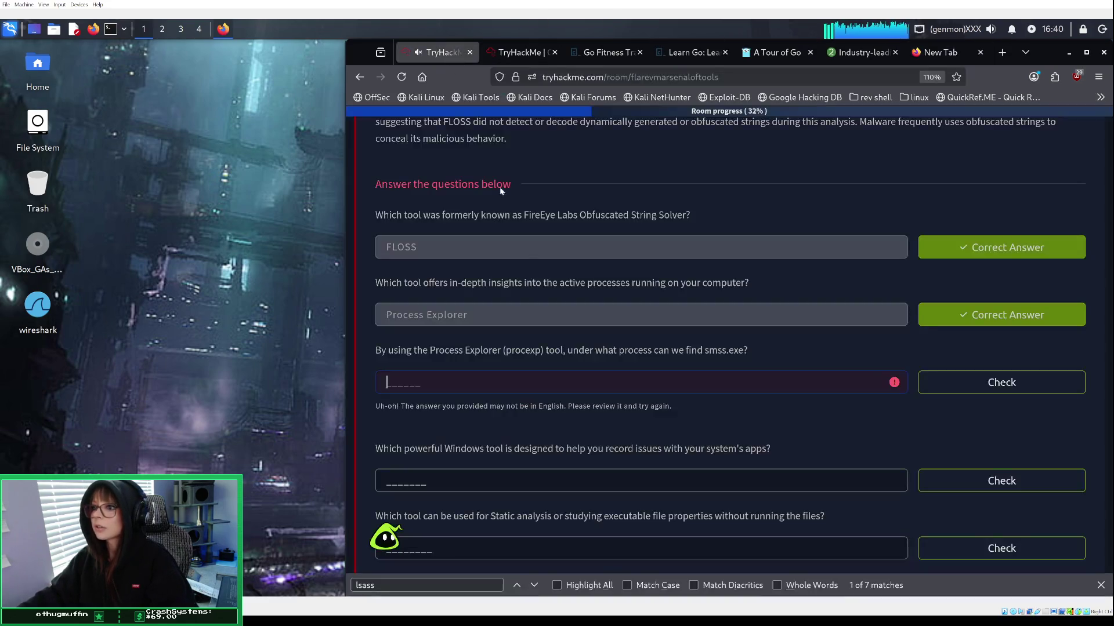
left_click_drag(373, 351, 739, 352)
left_click(585, 349)
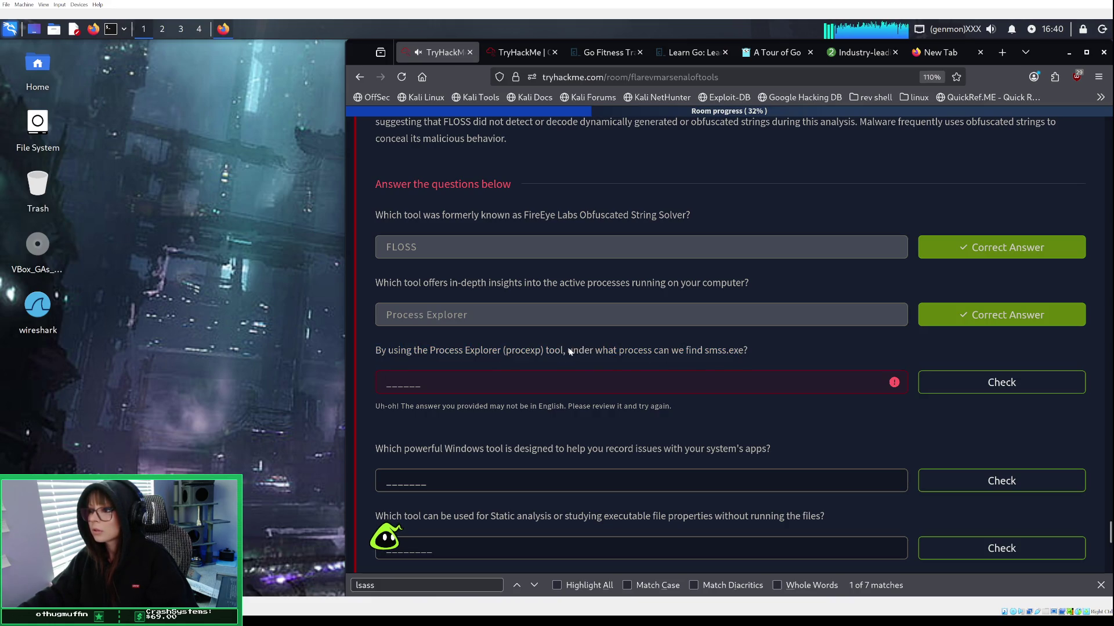
left_click_drag(570, 351, 745, 353)
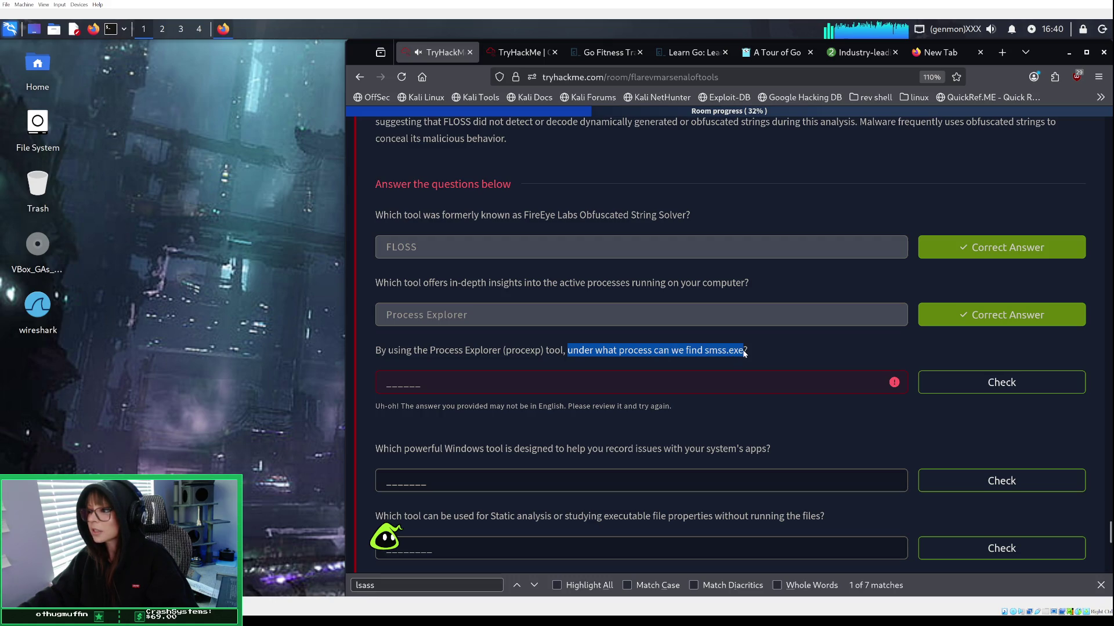
right_click(744, 352)
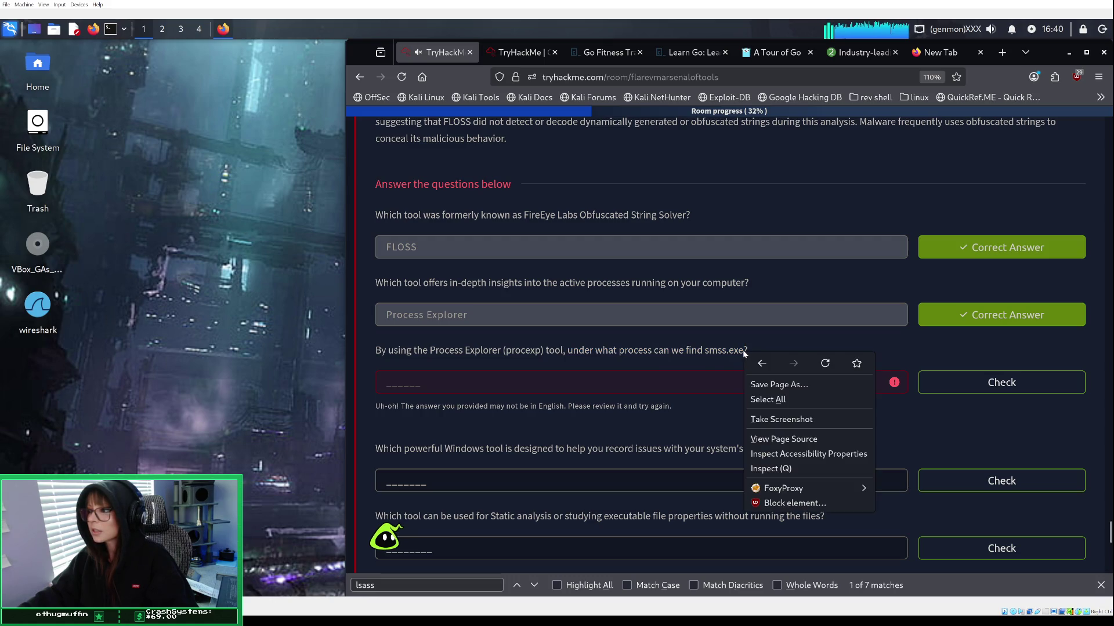
left_click(576, 352)
left_click_drag(568, 351, 694, 359)
key("ctrl+c")
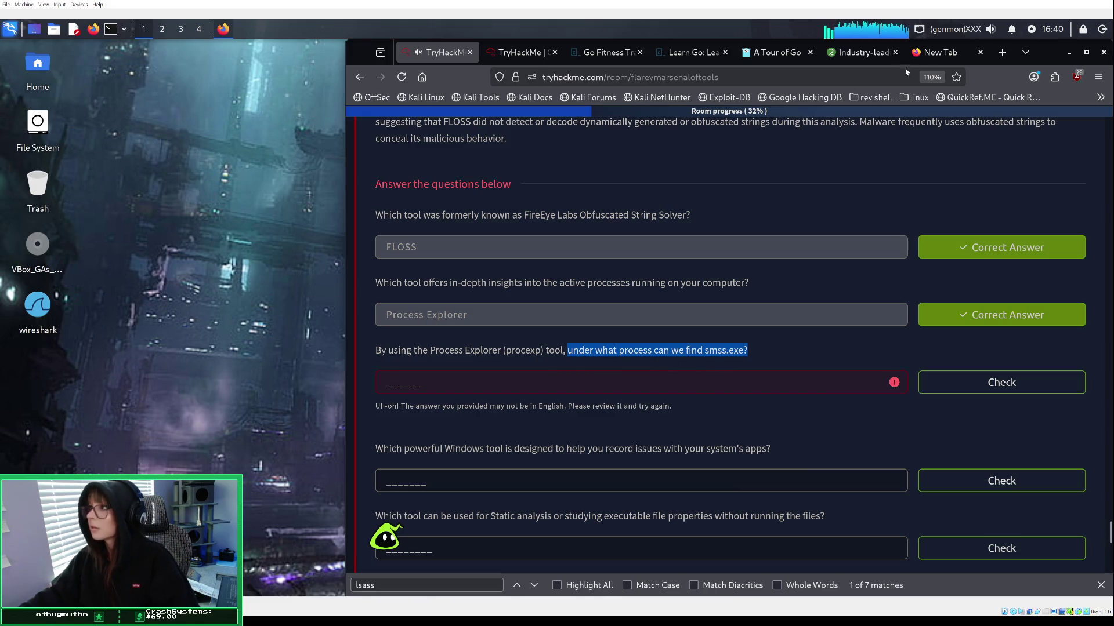
key("ctrl+shift+Tab")
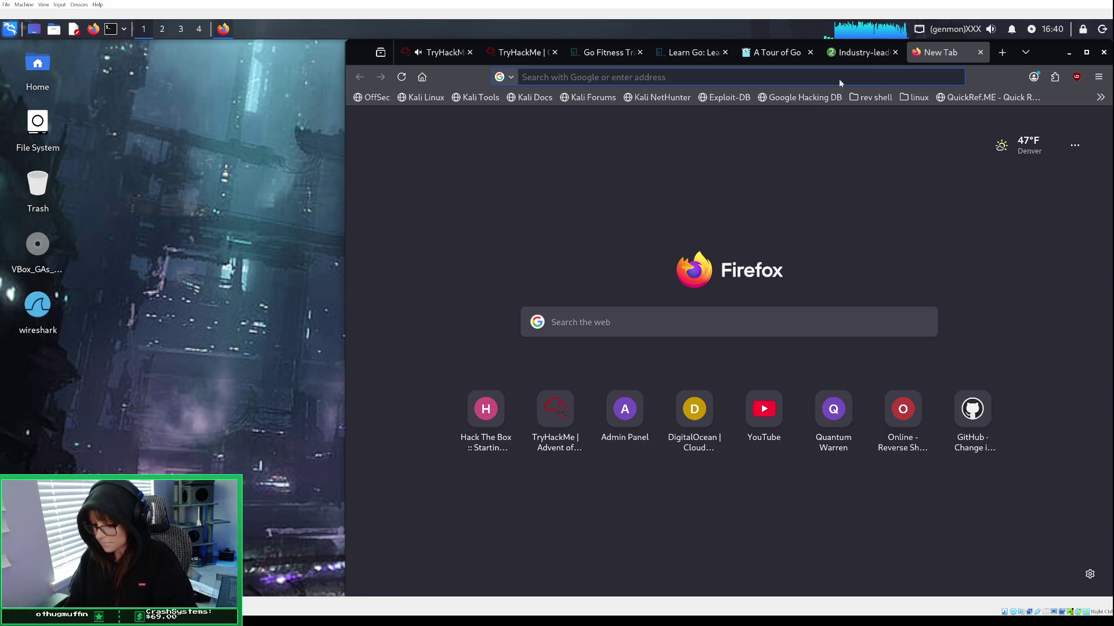
Google 'process explorer' with the pasted question, learning smss.exe sits under System (PID 4).
type("process explorer")
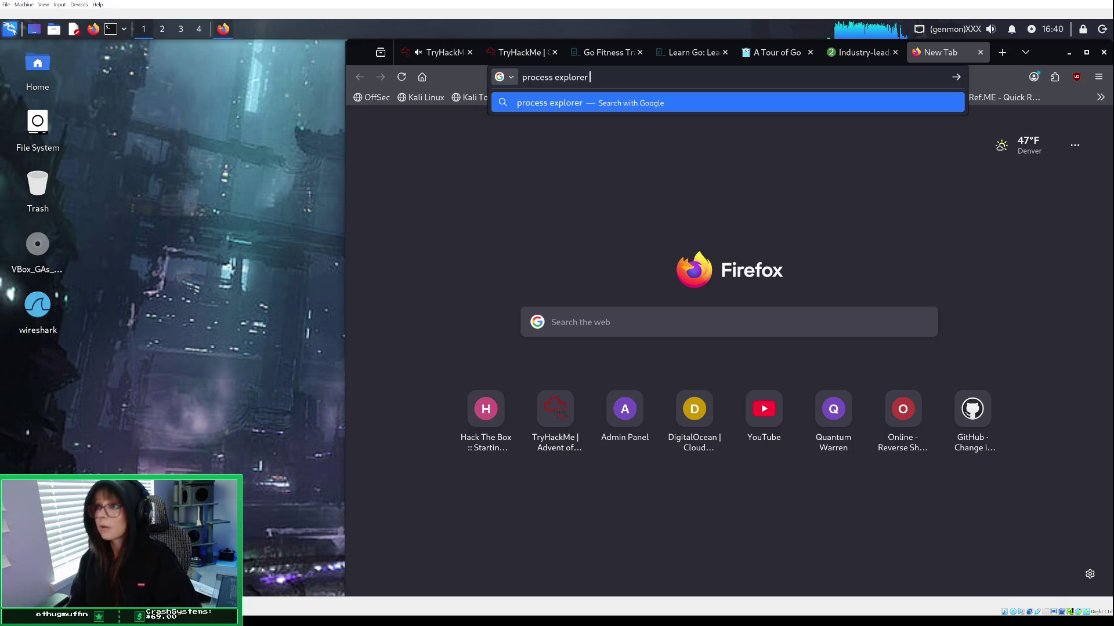
key("ctrl+v")
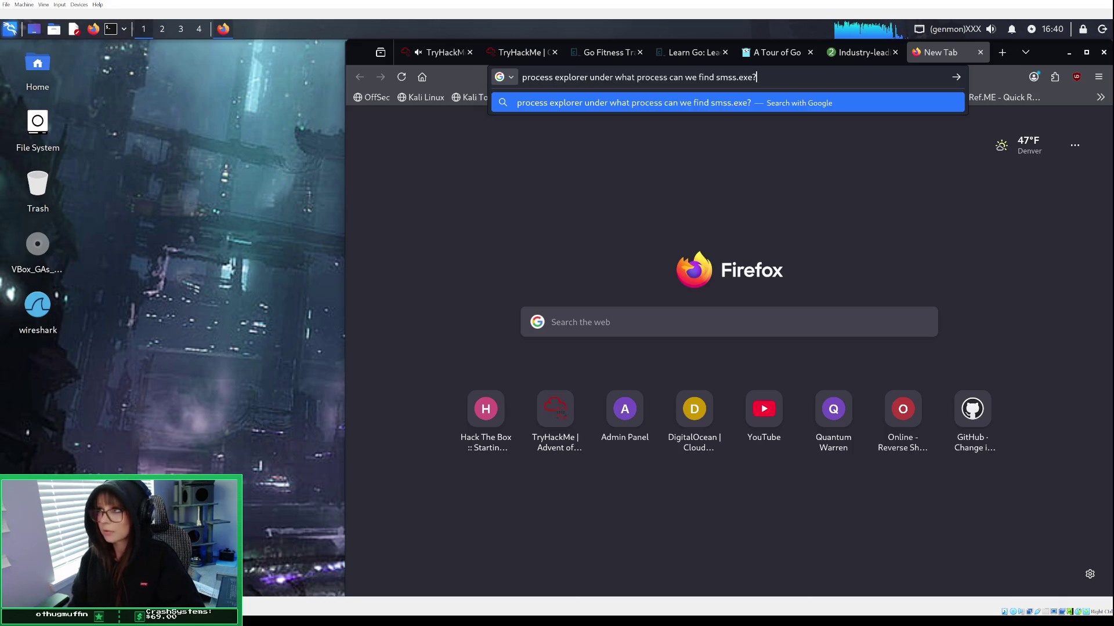
key("Return")
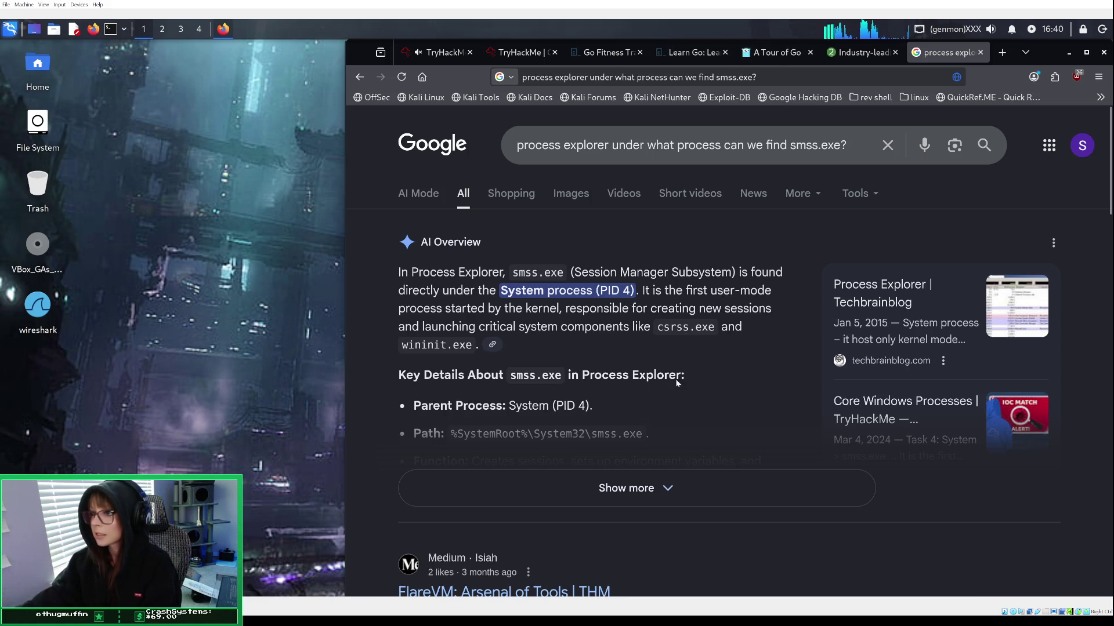
left_click(655, 483)
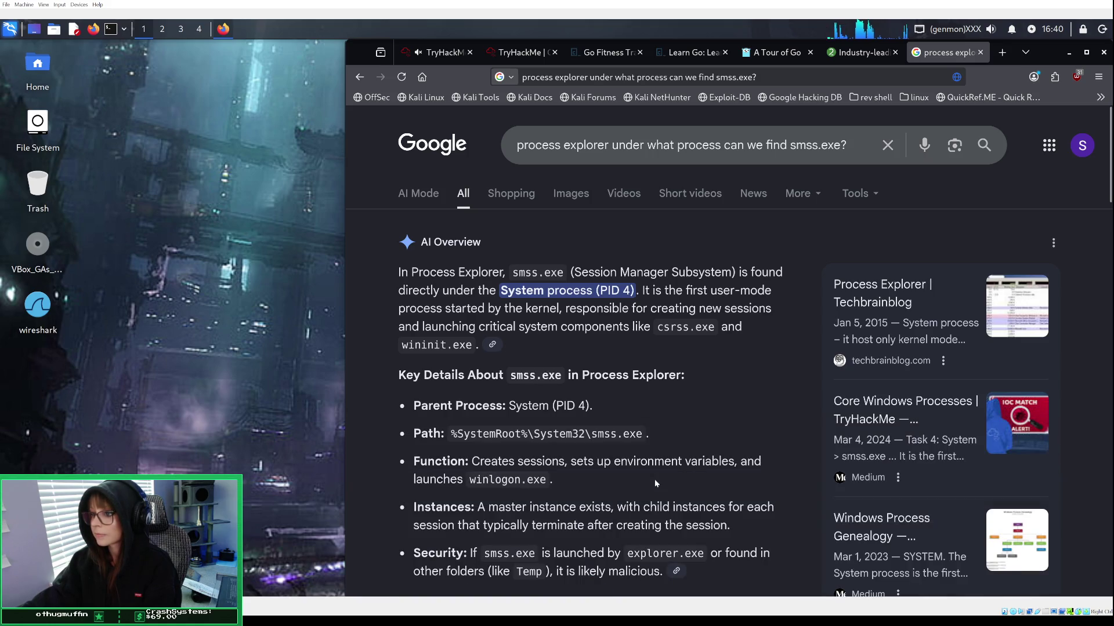
left_click(437, 55)
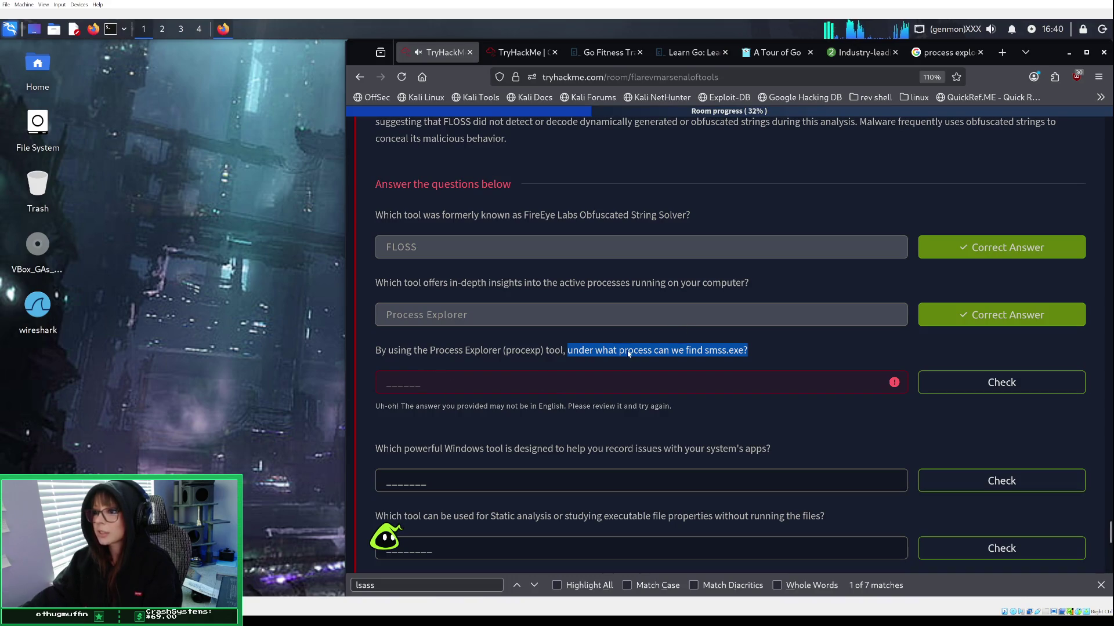
Submit 'System' as the smss.exe answer, raising room progress to 36%.
left_click(940, 52)
mouse_move(872, 50)
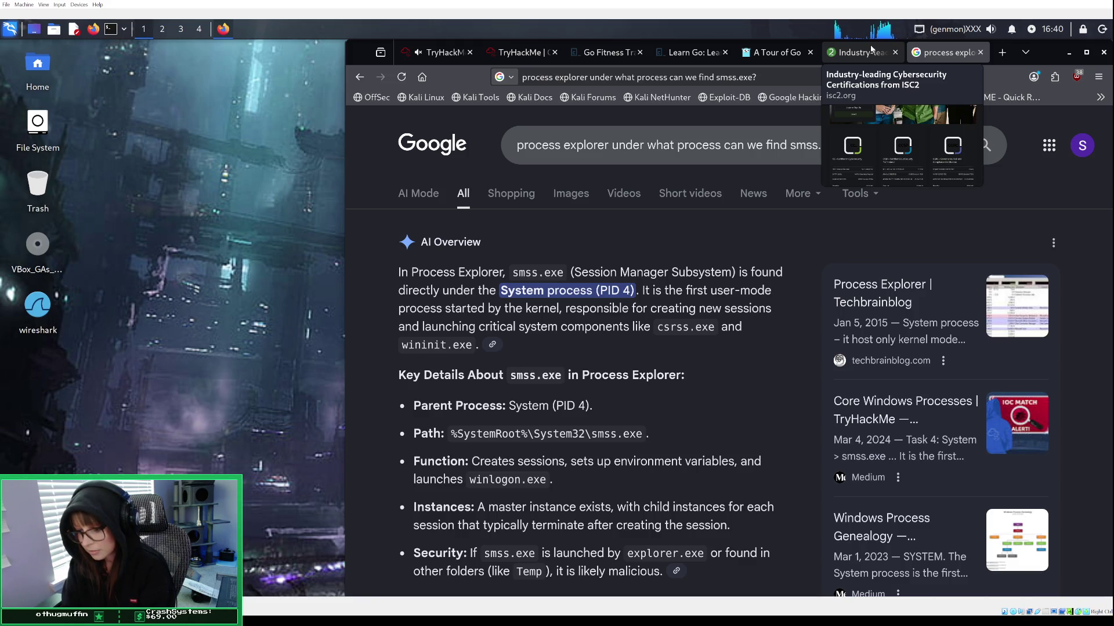
left_click(443, 50)
left_click(438, 390)
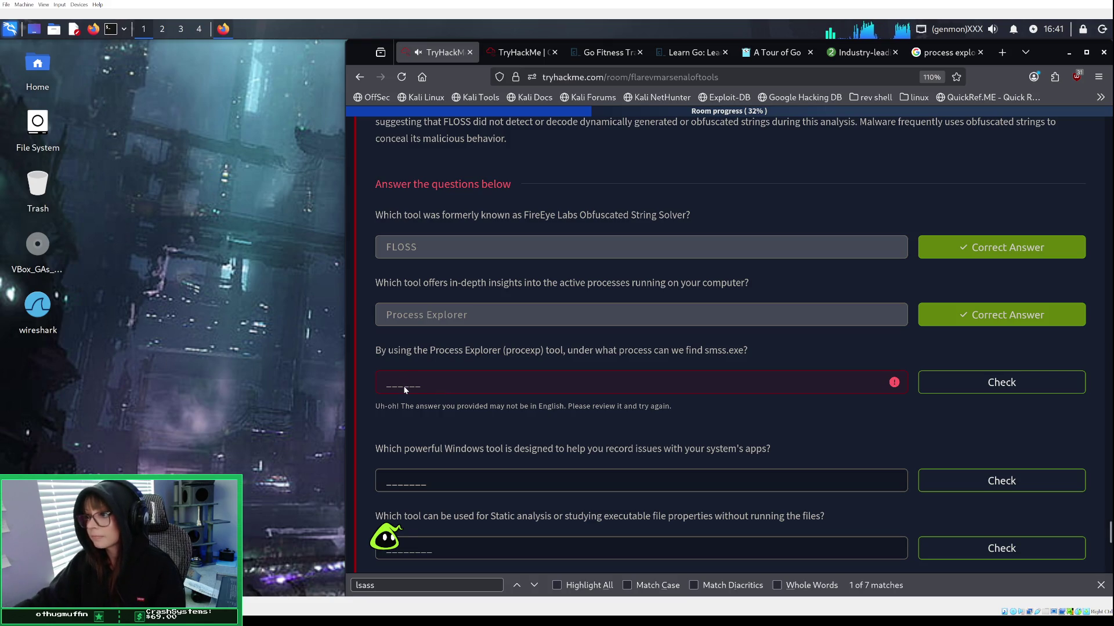
type("system")
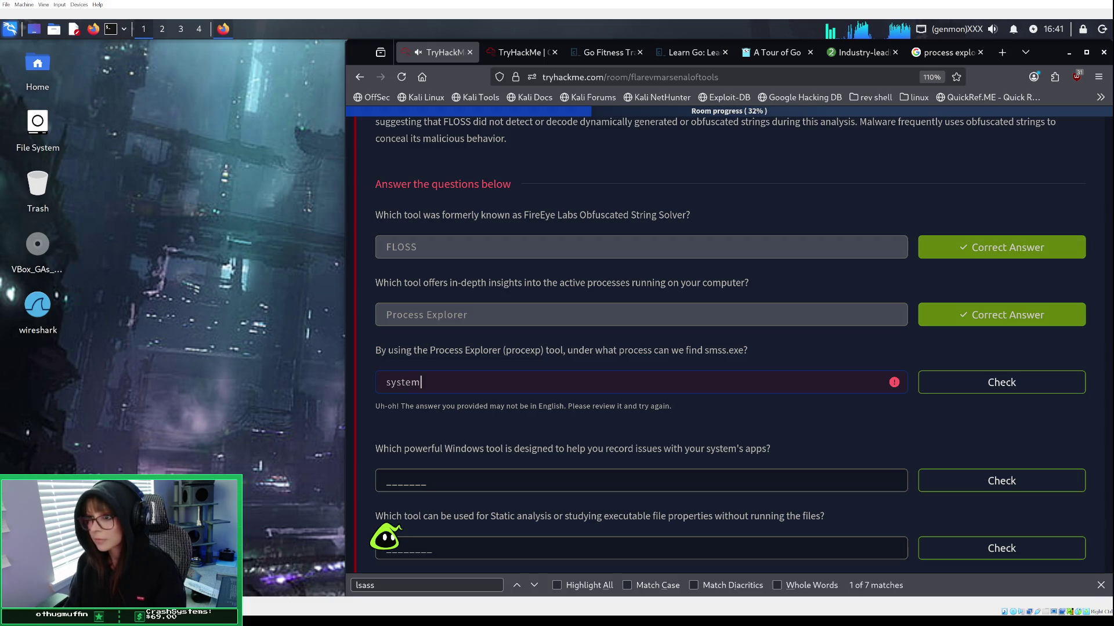
key("Return")
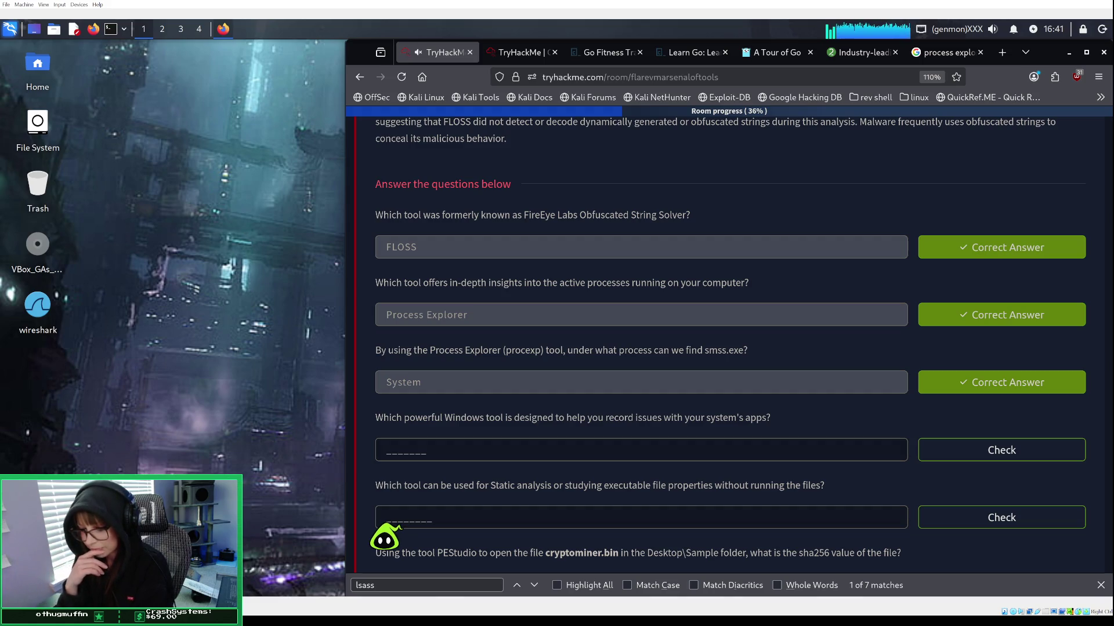
scroll(596, 349, "up", 7)
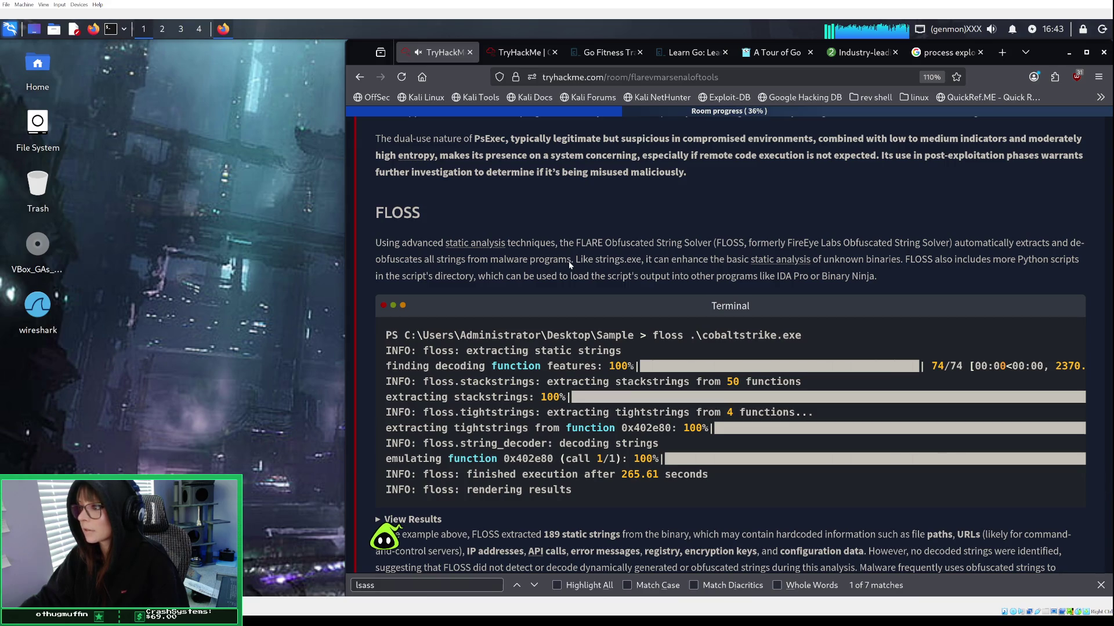
Scroll to the FLOSS section's cobaltstrike.exe terminal output showing 189 static strings.
scroll(569, 265, "down", 3)
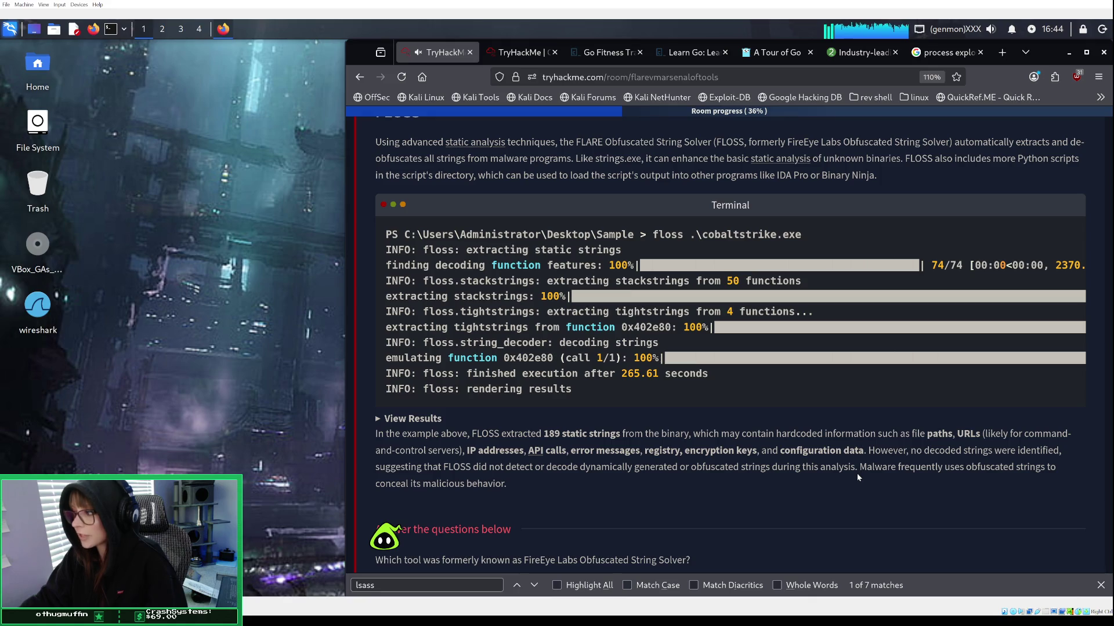
Expand the FLOSS example's results and read through the 189 static strings and empty stack, tight and decoded sections.
left_click(405, 420)
scroll(510, 431, "down", 1)
scroll(510, 431, "down", 5)
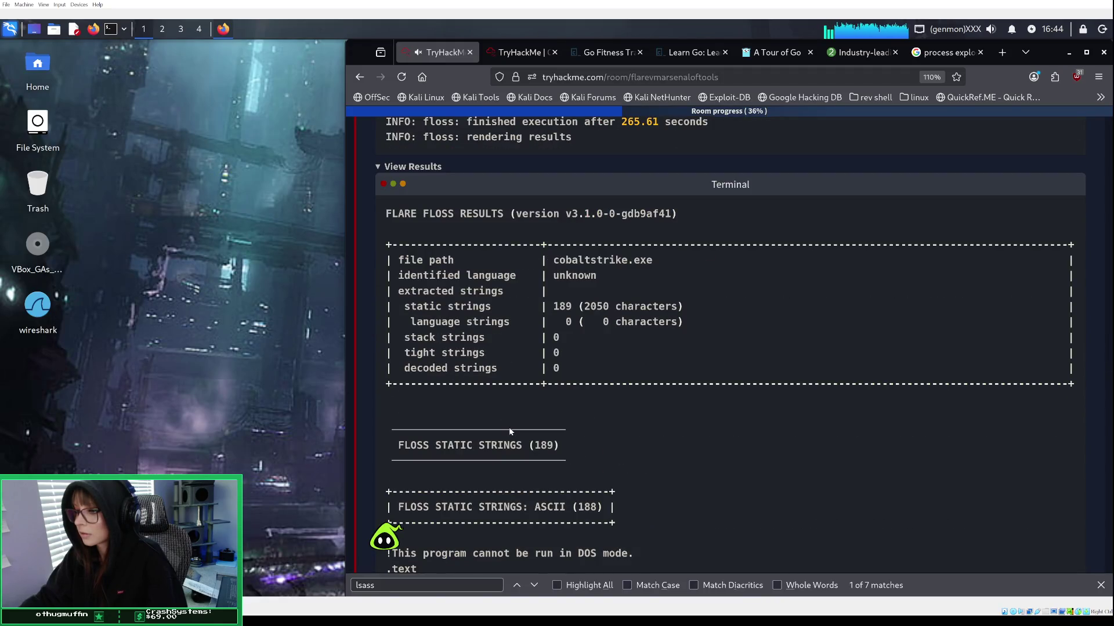
scroll(510, 431, "down", 4)
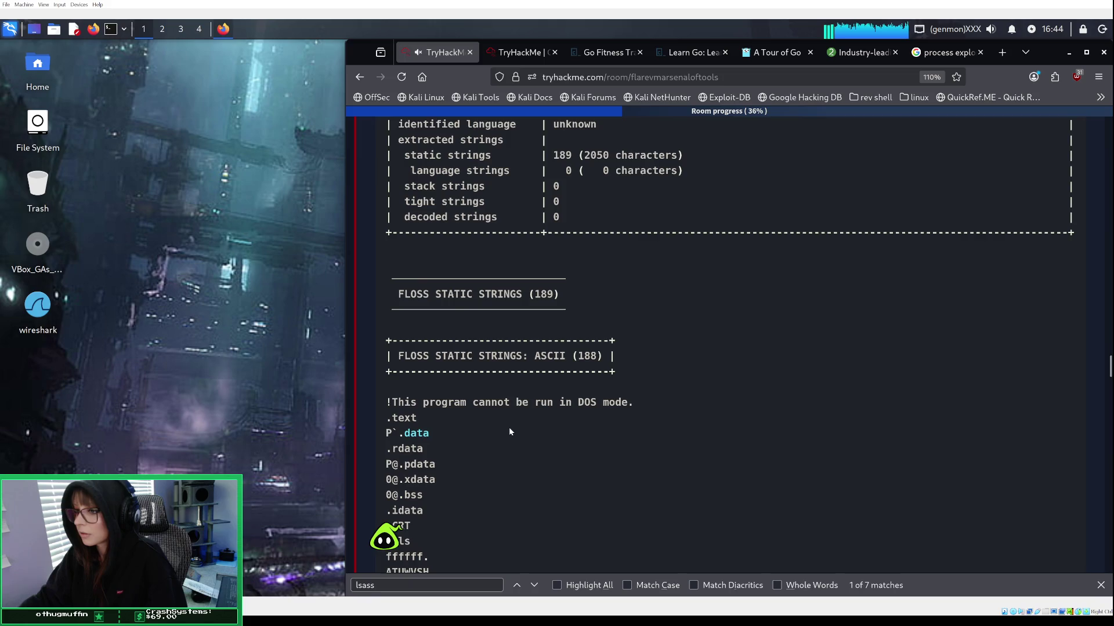
scroll(510, 431, "down", 6)
scroll(509, 432, "down", 15)
scroll(509, 432, "down", 15)
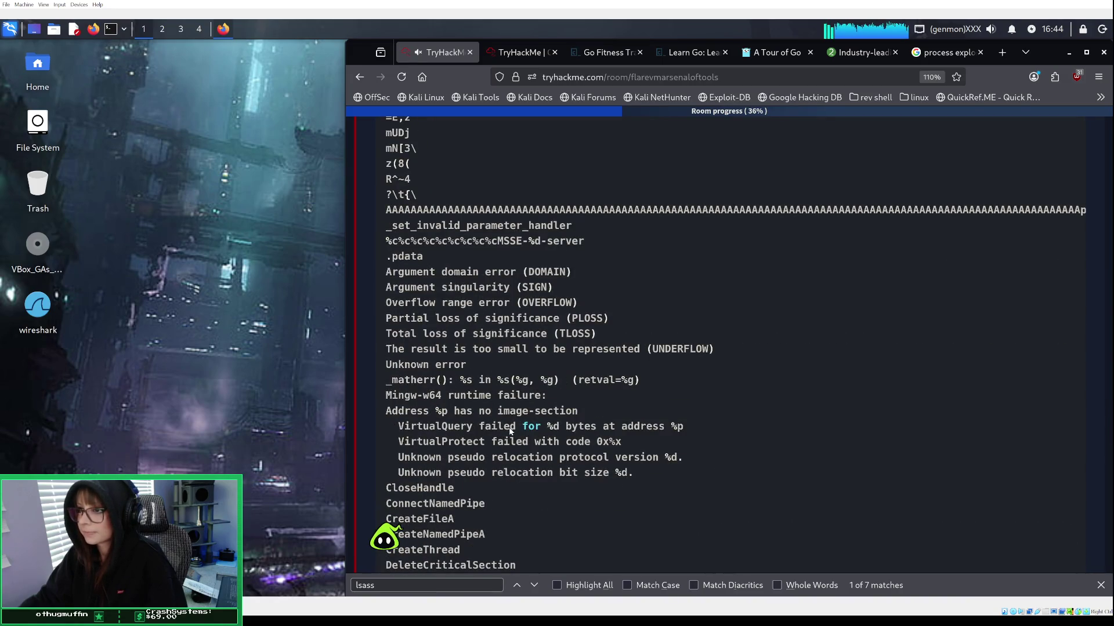
scroll(510, 431, "down", 10)
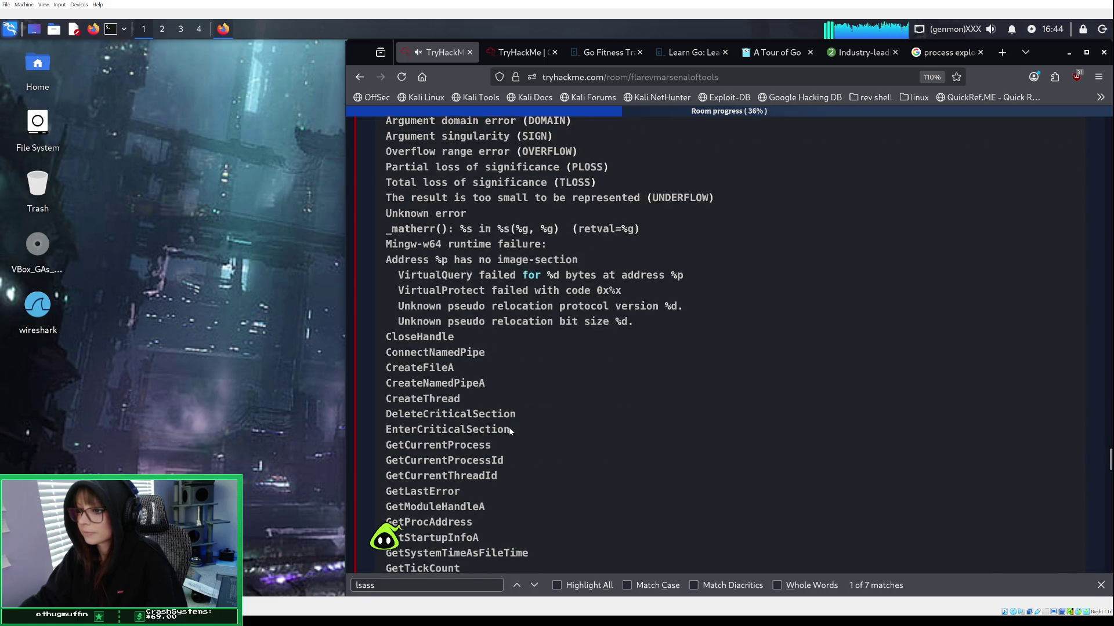
scroll(510, 431, "down", 10)
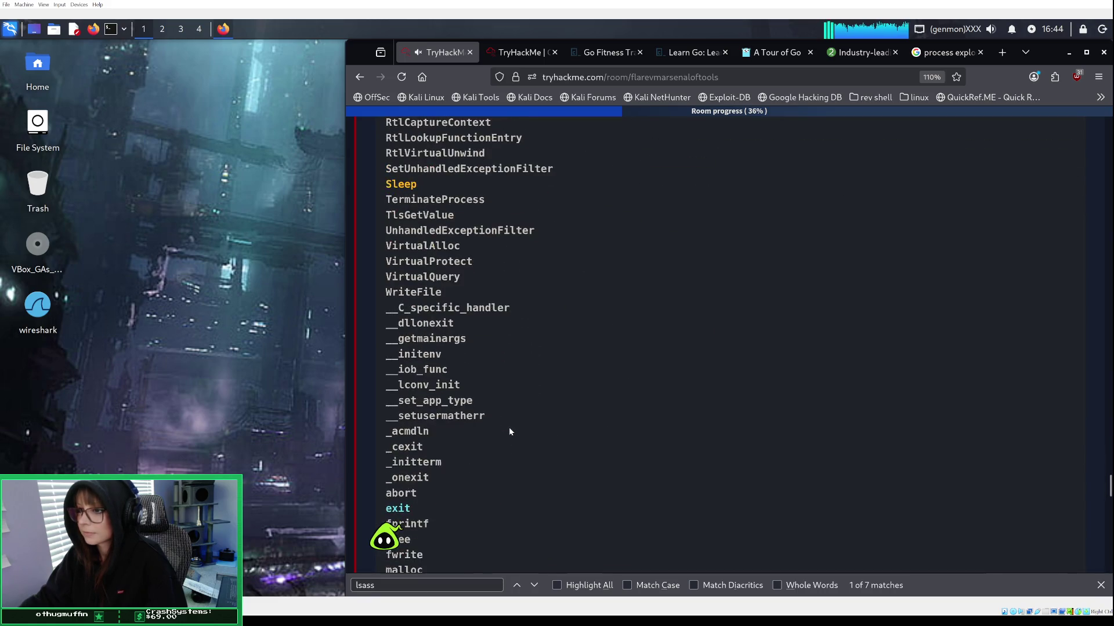
scroll(510, 431, "down", 10)
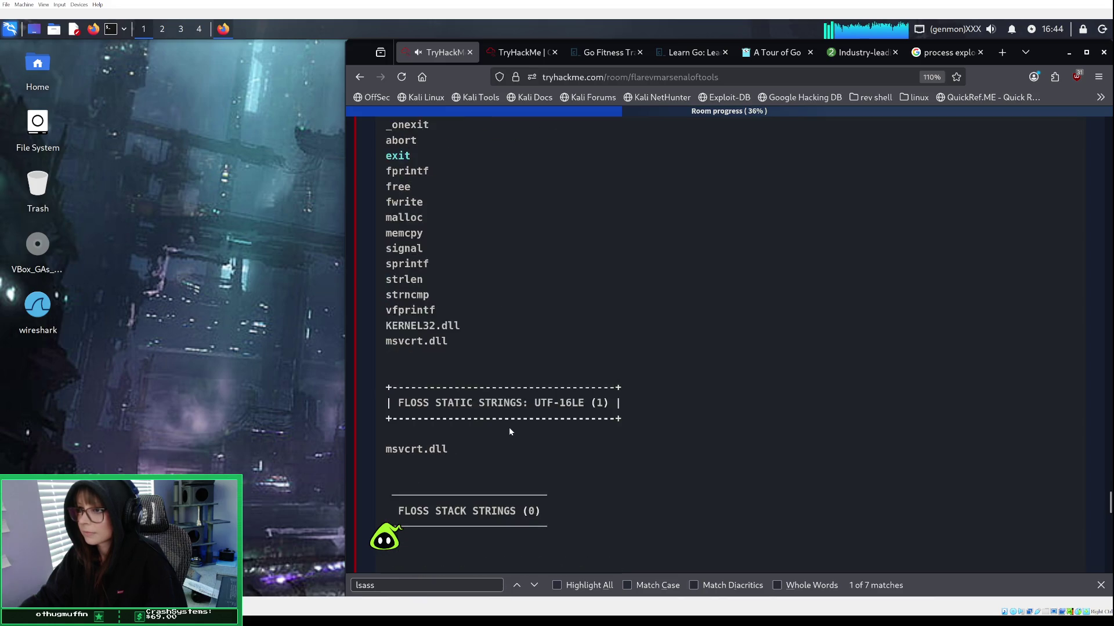
scroll(510, 431, "down", 2)
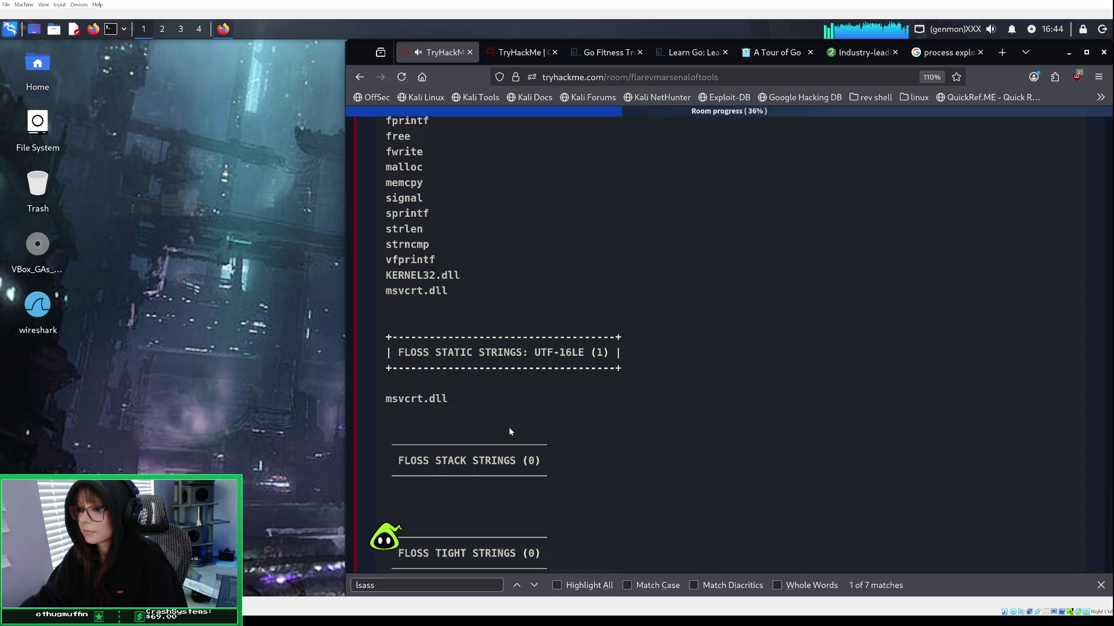
scroll(511, 431, "down", 8)
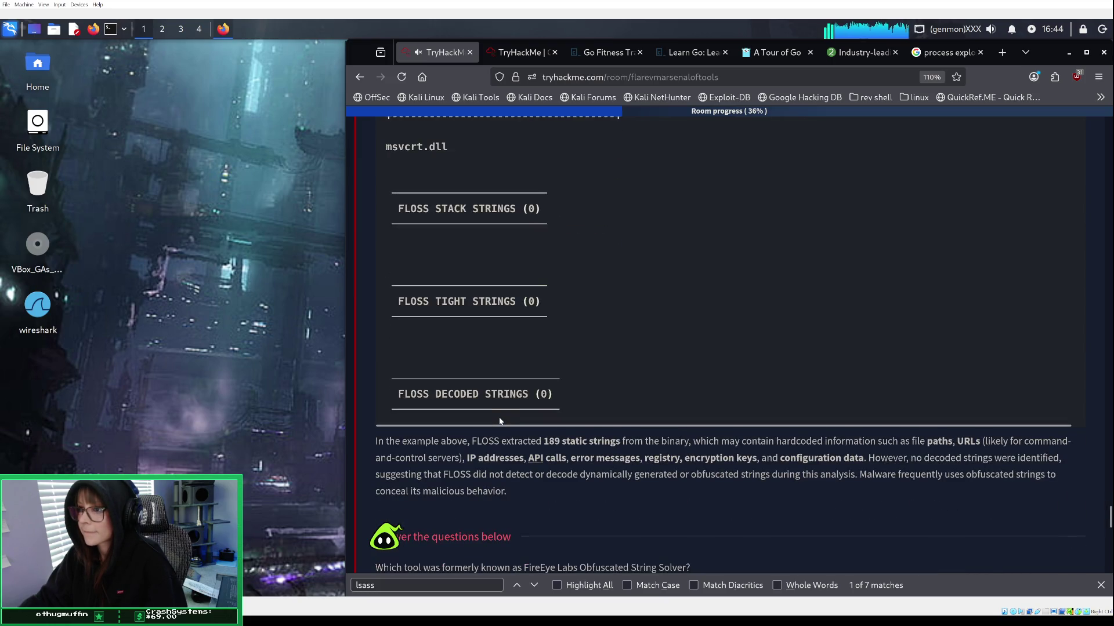
scroll(499, 420, "up", 2)
scroll(499, 421, "down", 3)
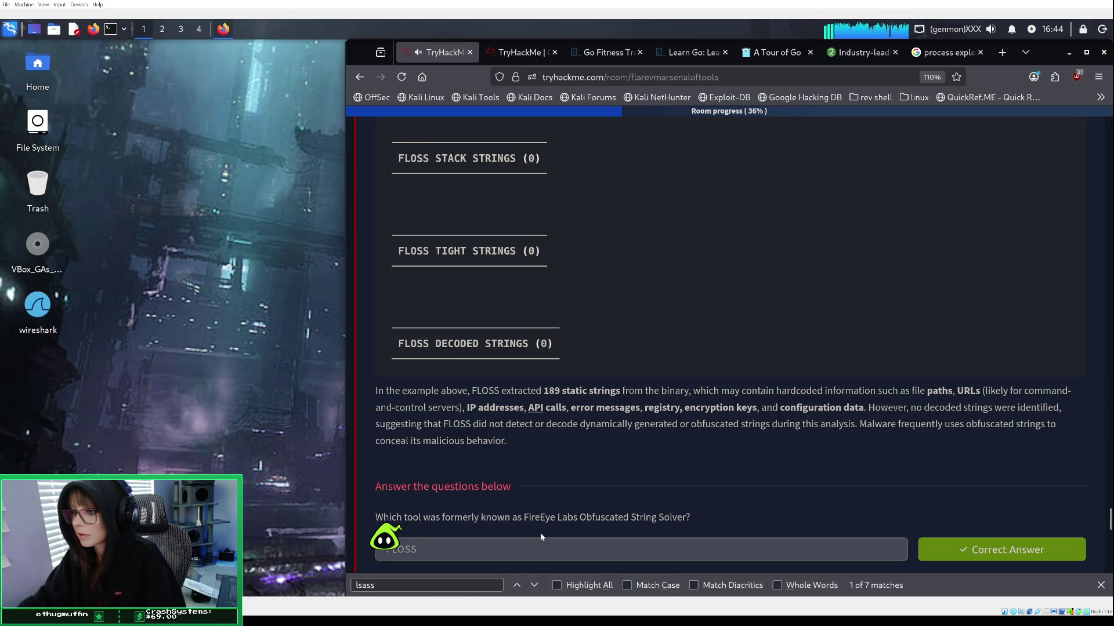
Collapse the FLOSS example's results output.
scroll(539, 525, "down", 3)
scroll(538, 513, "down", 2)
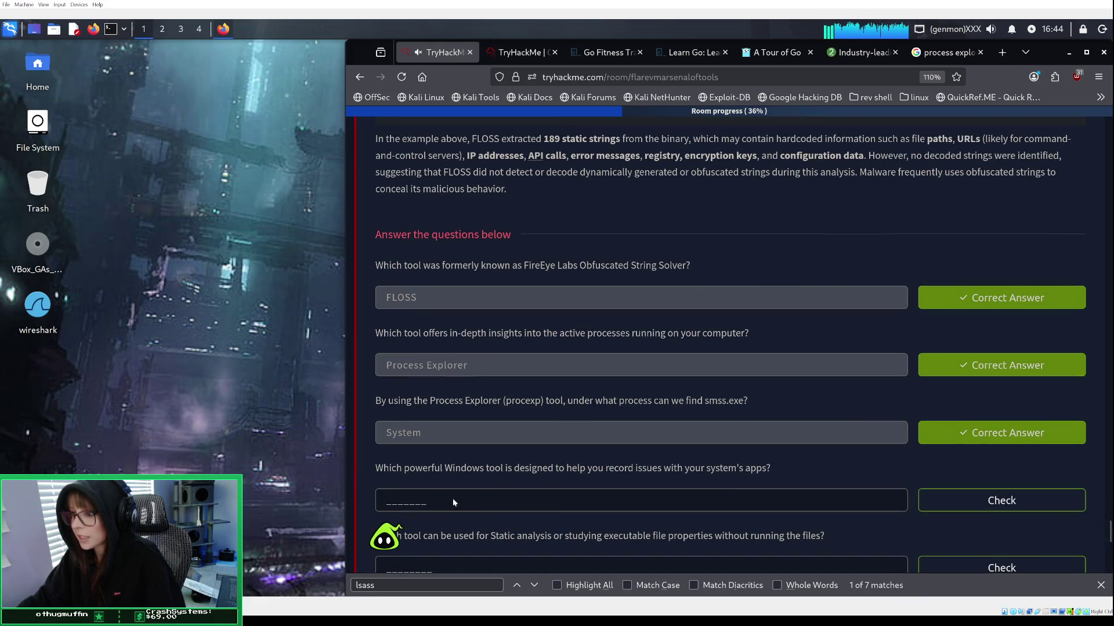
scroll(448, 464, "up", 1)
scroll(448, 462, "up", 12)
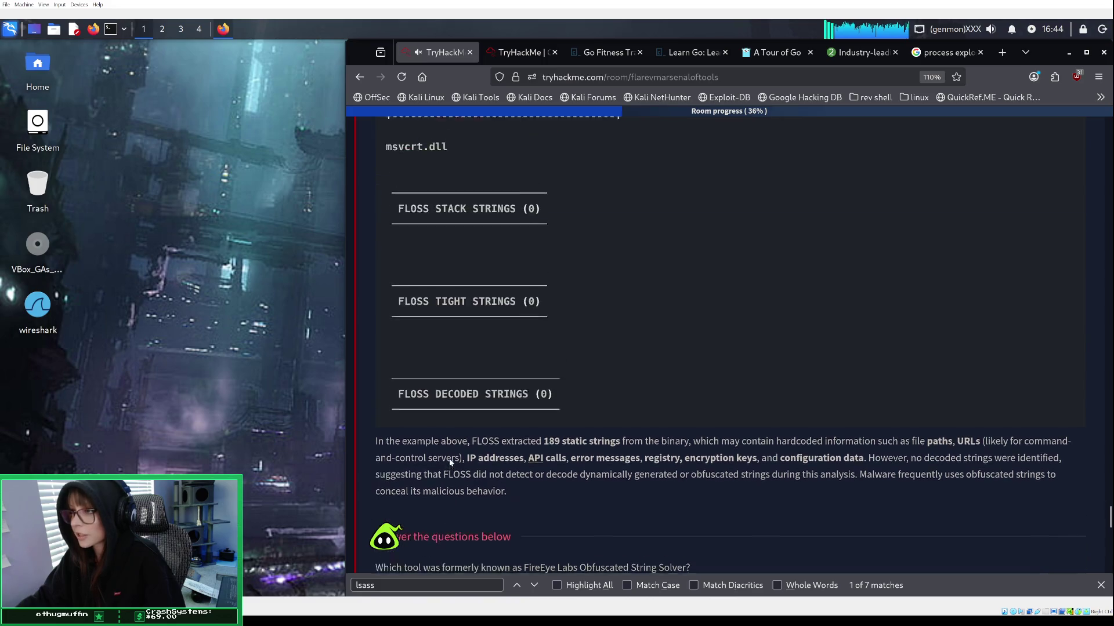
scroll(450, 462, "up", 15)
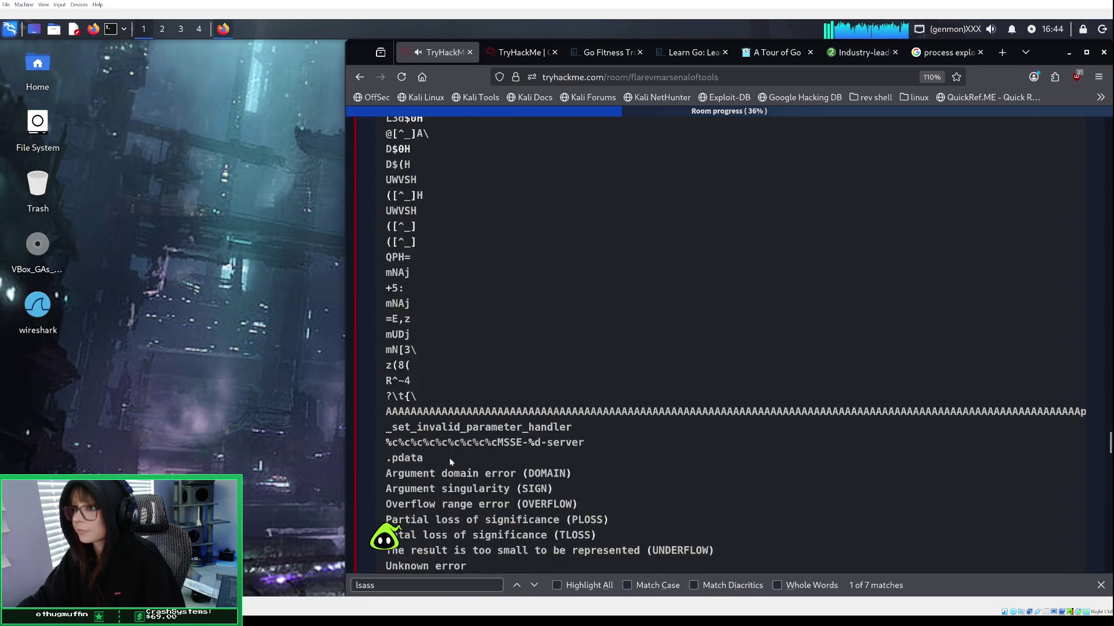
scroll(450, 462, "up", 15)
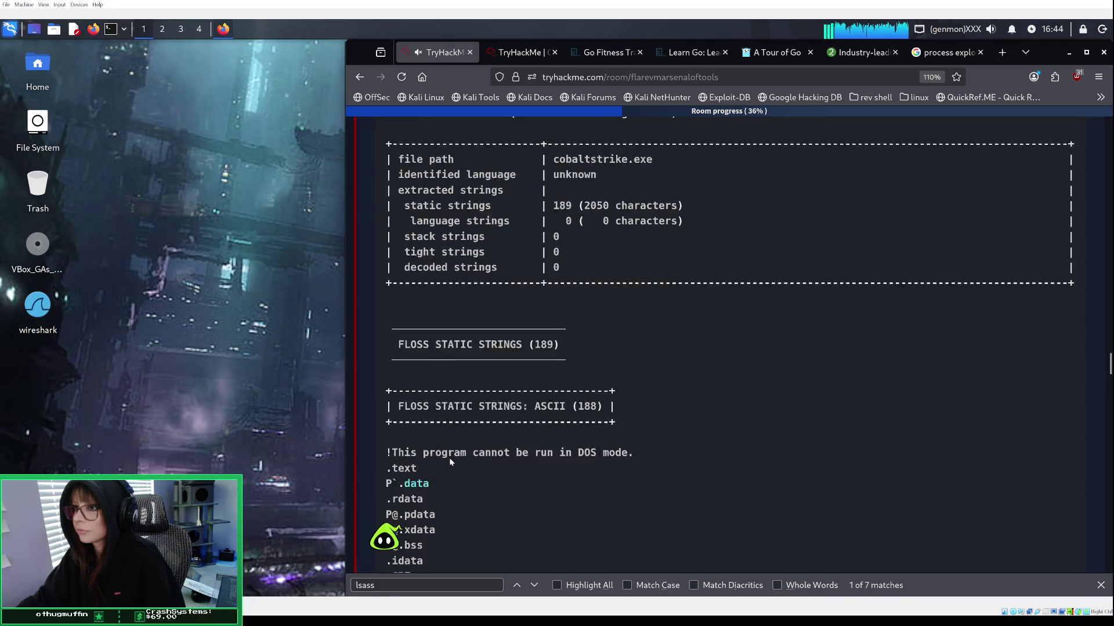
scroll(450, 461, "up", 4)
left_click(390, 468)
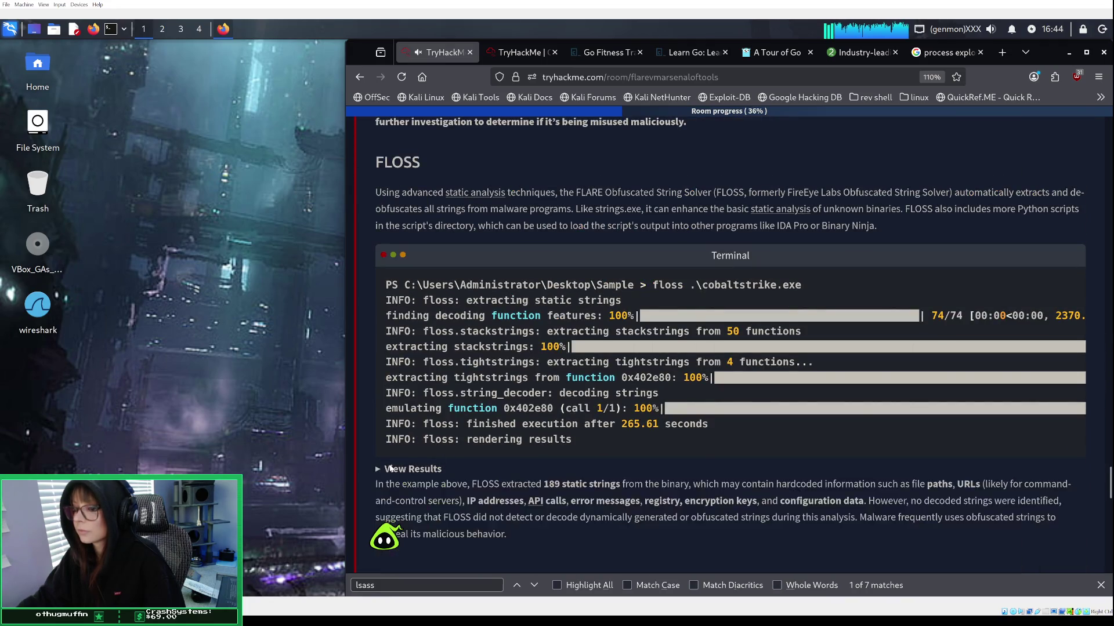
Return up to the CFF Explorer cryptominer.bin example and select the find-bar text.
scroll(446, 426, "up", 5)
scroll(447, 426, "up", 8)
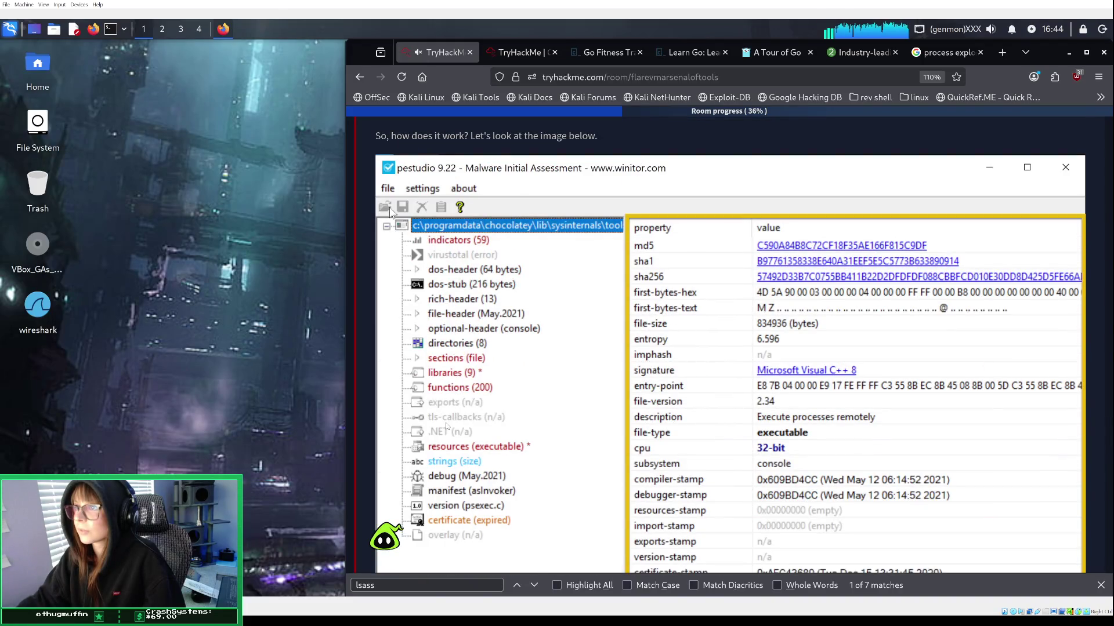
scroll(446, 426, "up", 5)
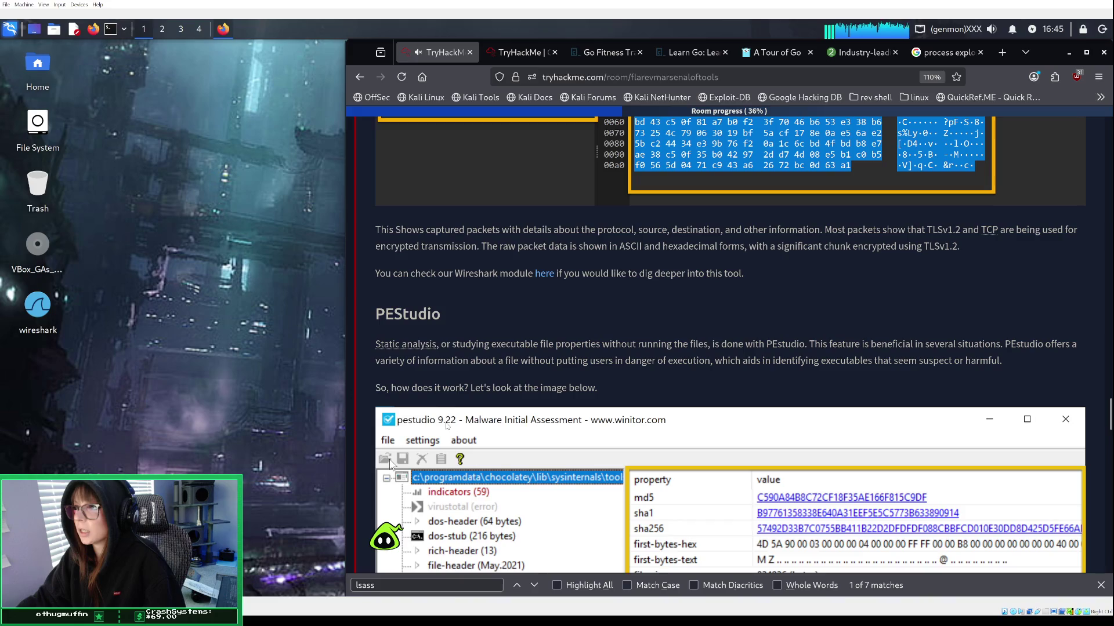
scroll(447, 426, "up", 12)
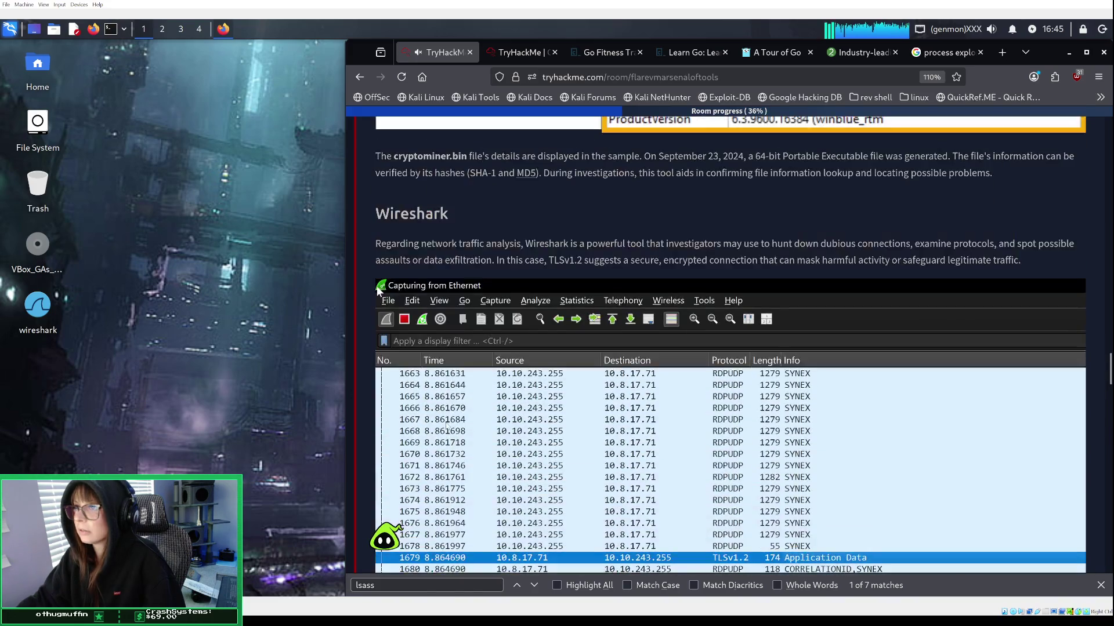
scroll(447, 426, "up", 8)
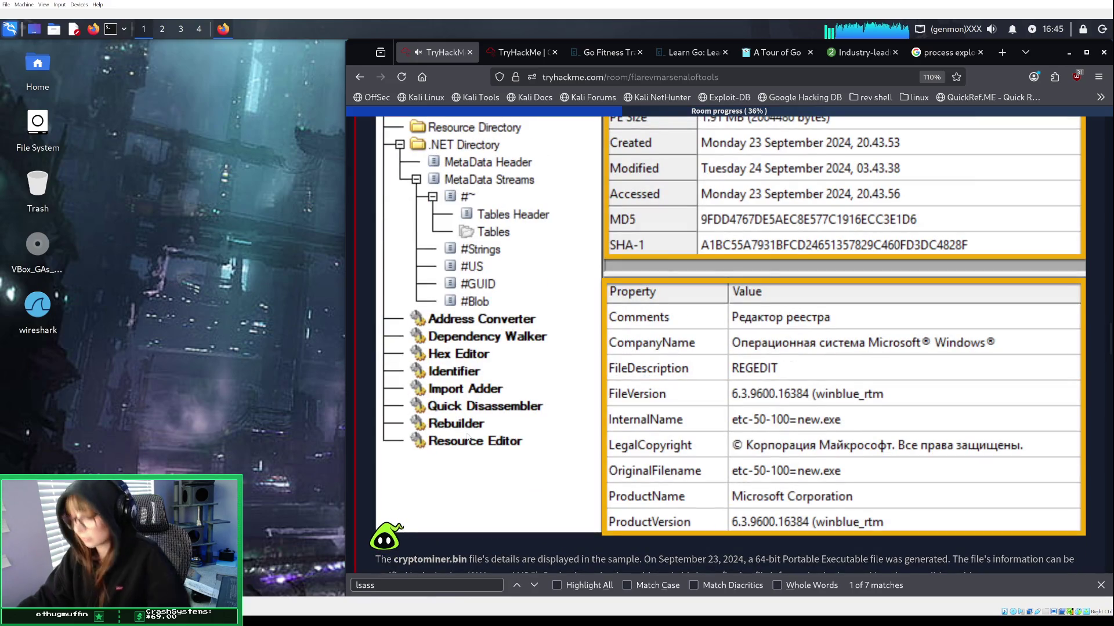
key("ctrl+f")
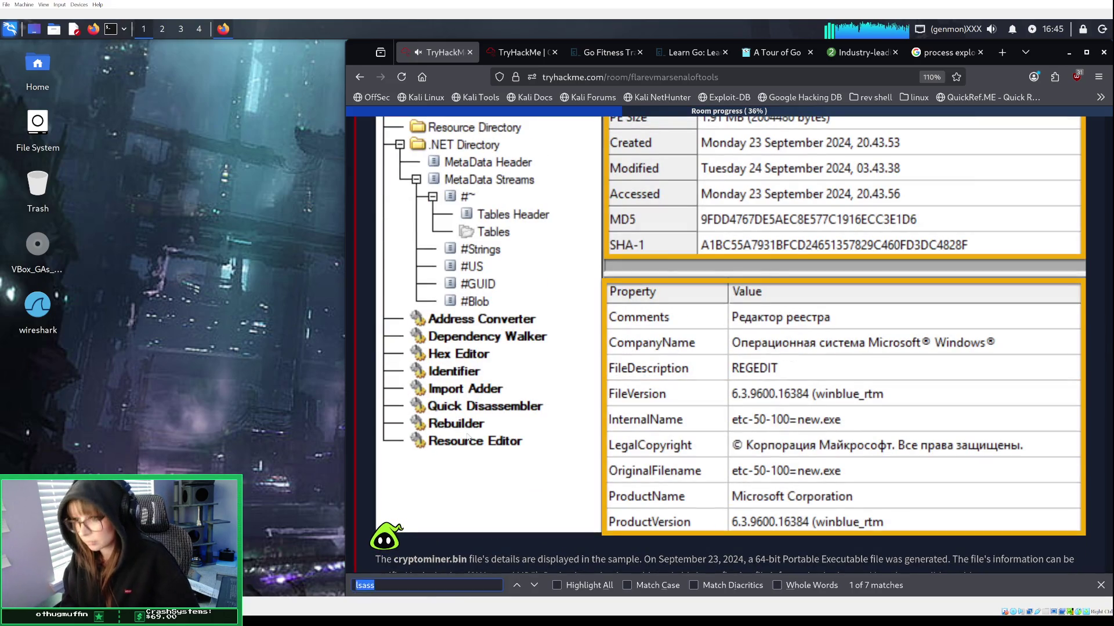
Search the page for 'record' and focus the record-issues question's answer field.
type("reco")
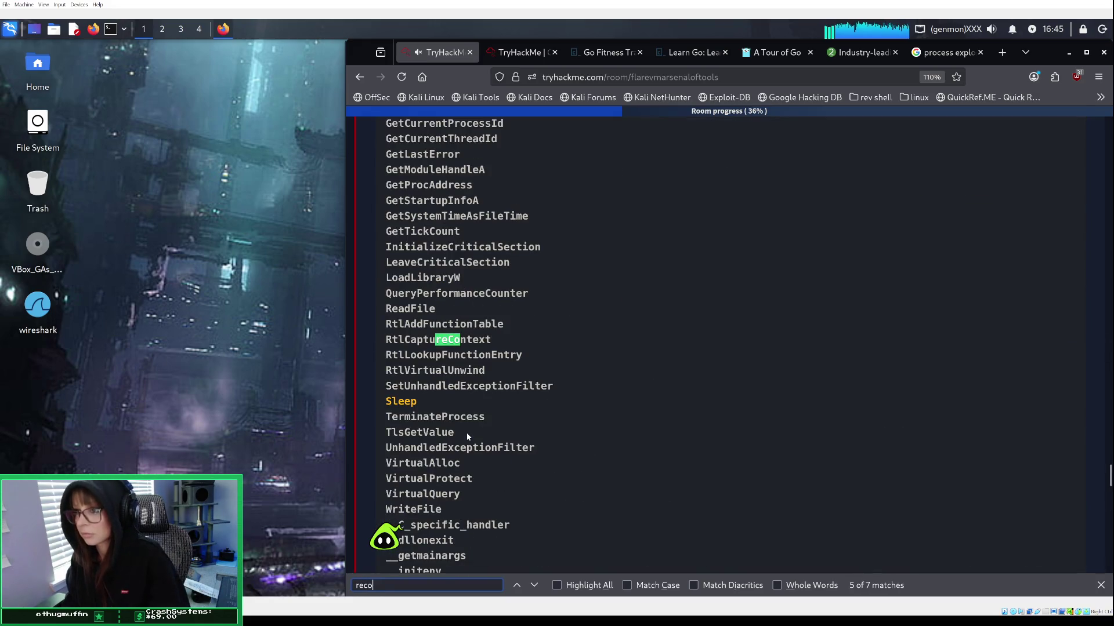
type("rd")
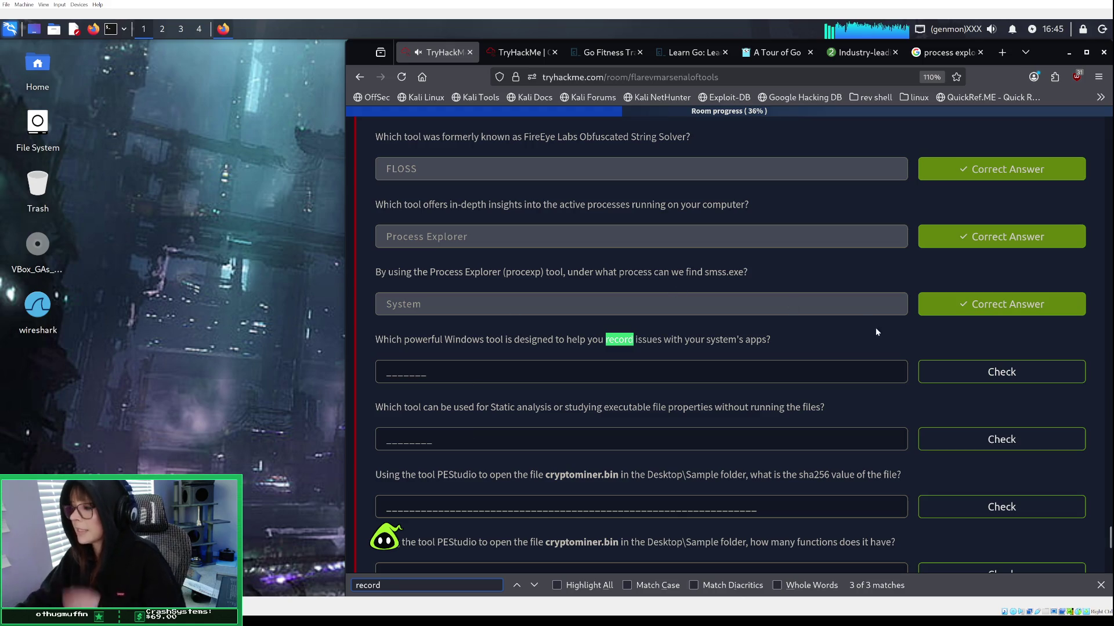
scroll(820, 352, "up", 5)
scroll(820, 352, "down", 5)
left_click(421, 370)
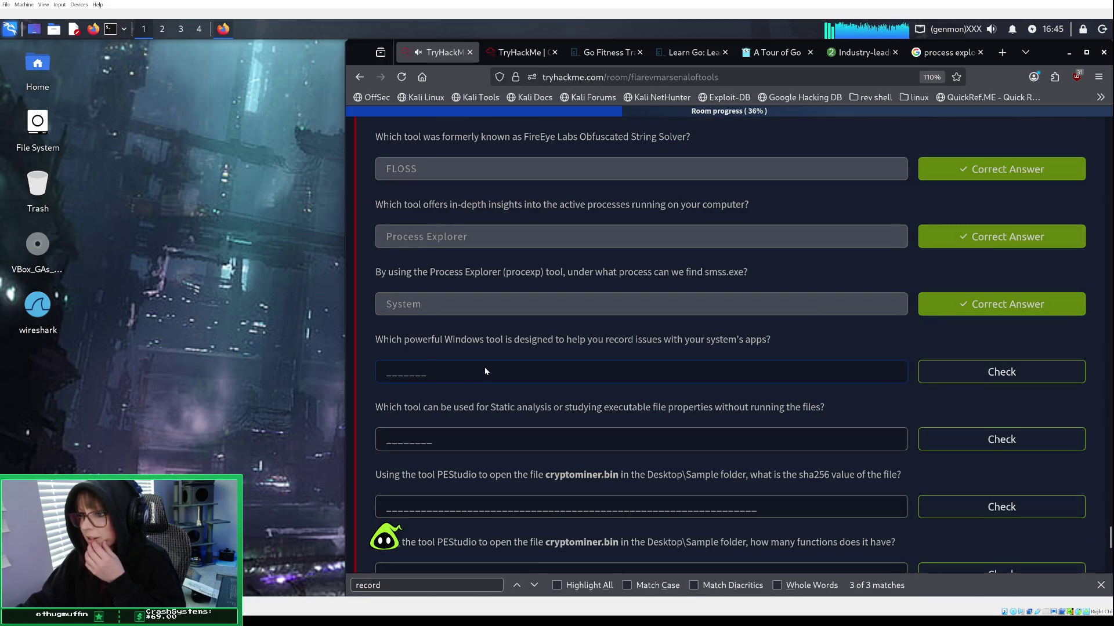
Collapse the FLOSS results again and move up to the PEStudio section's pestudio 9.22 example.
scroll(659, 355, "up", 10)
scroll(659, 355, "up", 15)
scroll(659, 355, "up", 15)
scroll(654, 343, "up", 10)
left_click(433, 442)
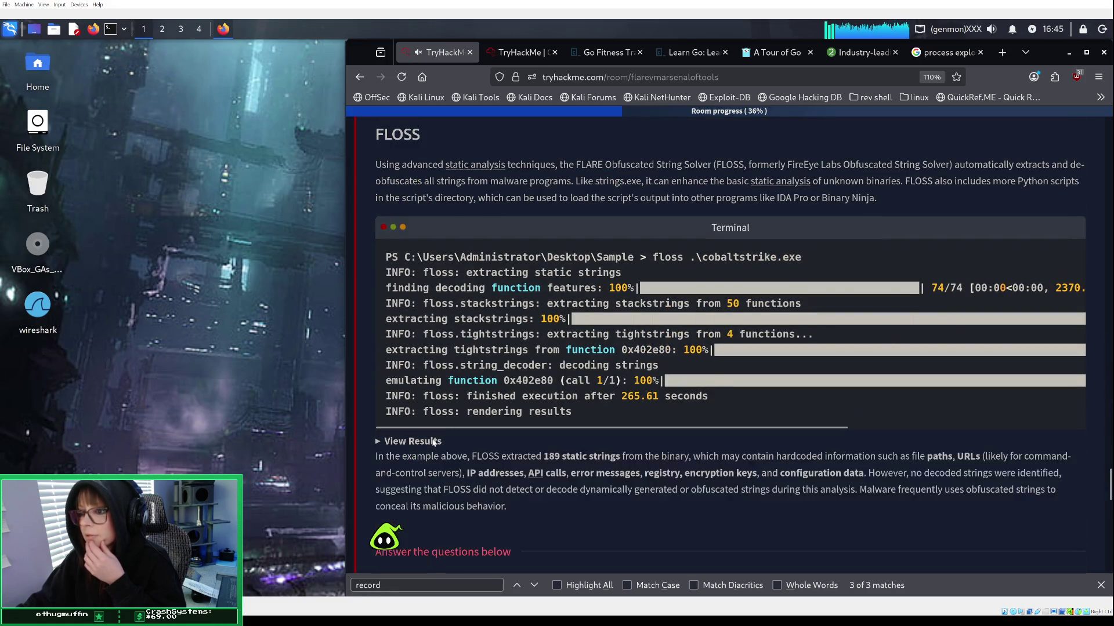
scroll(565, 372, "up", 5)
scroll(565, 371, "up", 12)
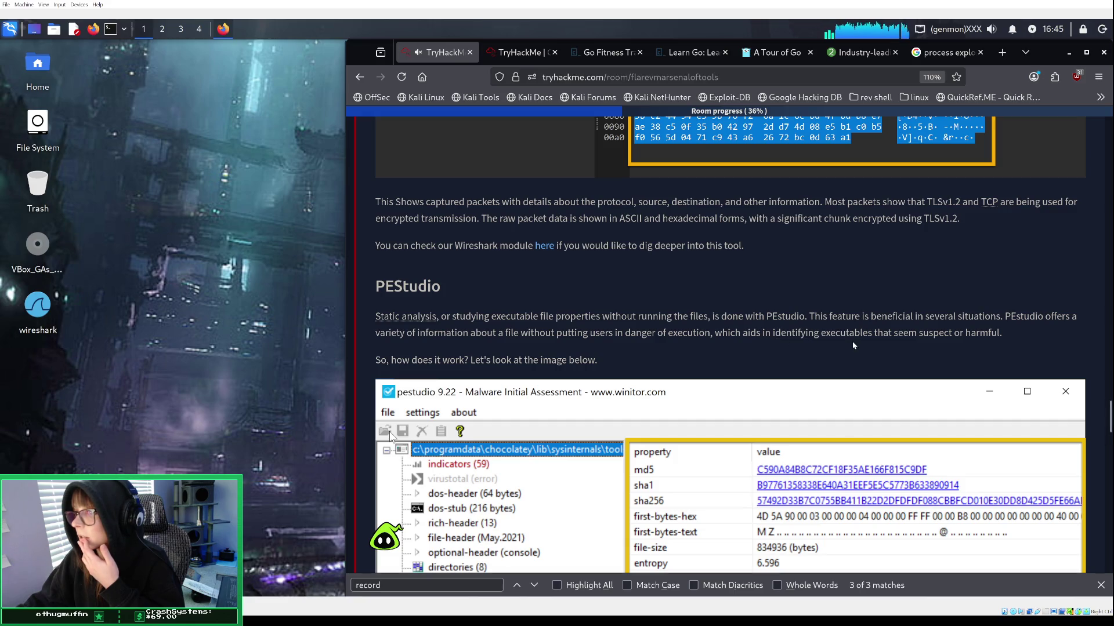
Read the Procmon entry in the Task 3 tools table.
scroll(851, 345, "down", 3)
scroll(851, 345, "up", 10)
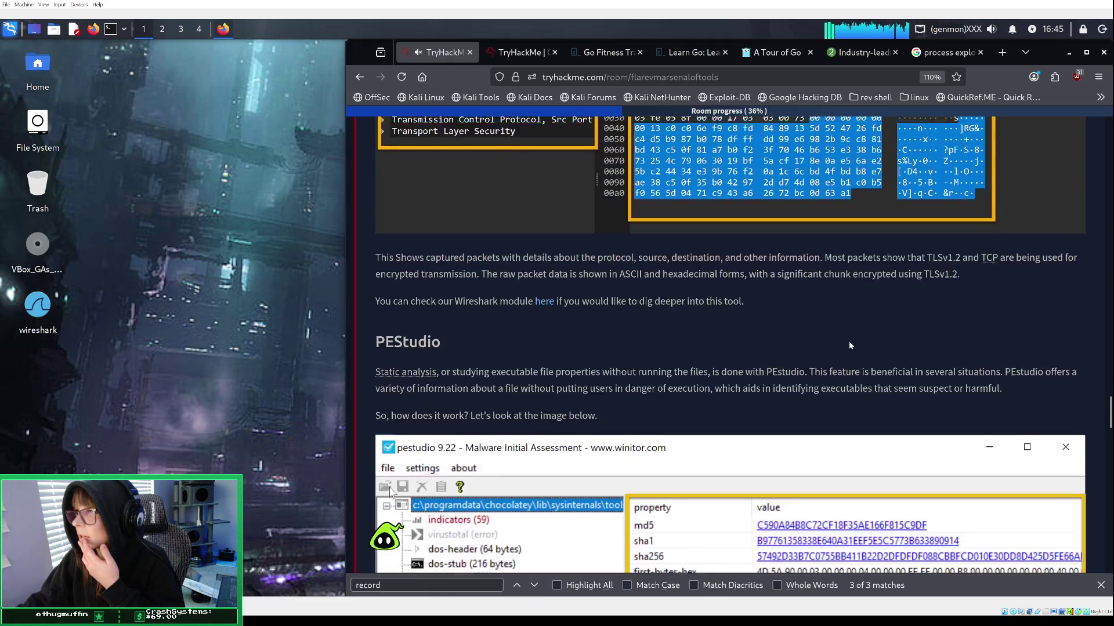
scroll(852, 346, "up", 15)
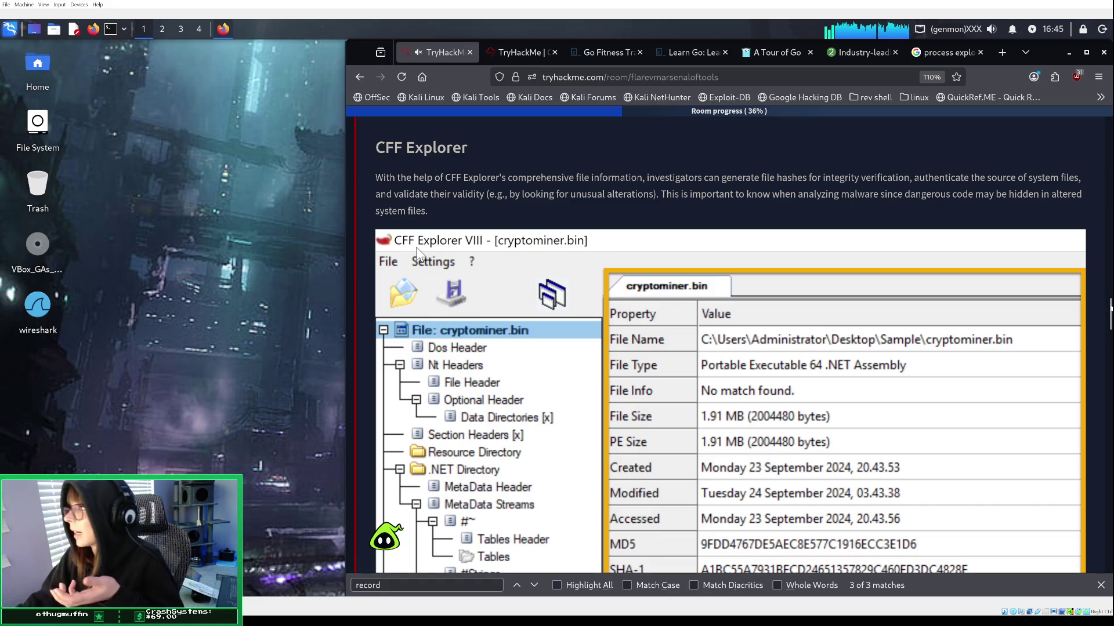
scroll(1090, 337, "up", 4)
scroll(730, 345, "up", 12)
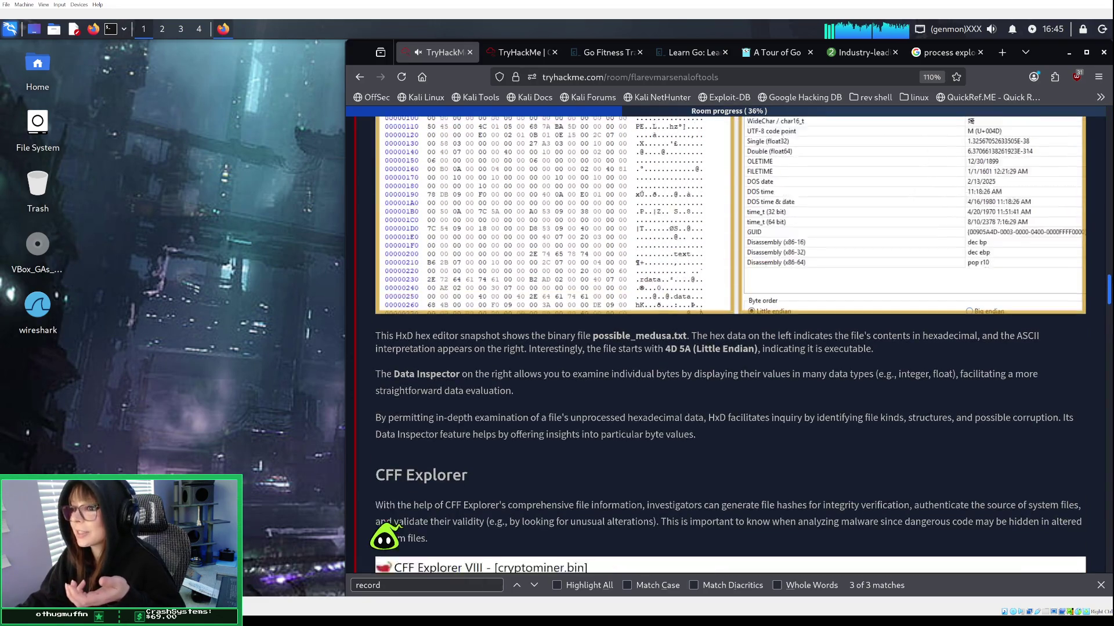
scroll(729, 345, "up", 15)
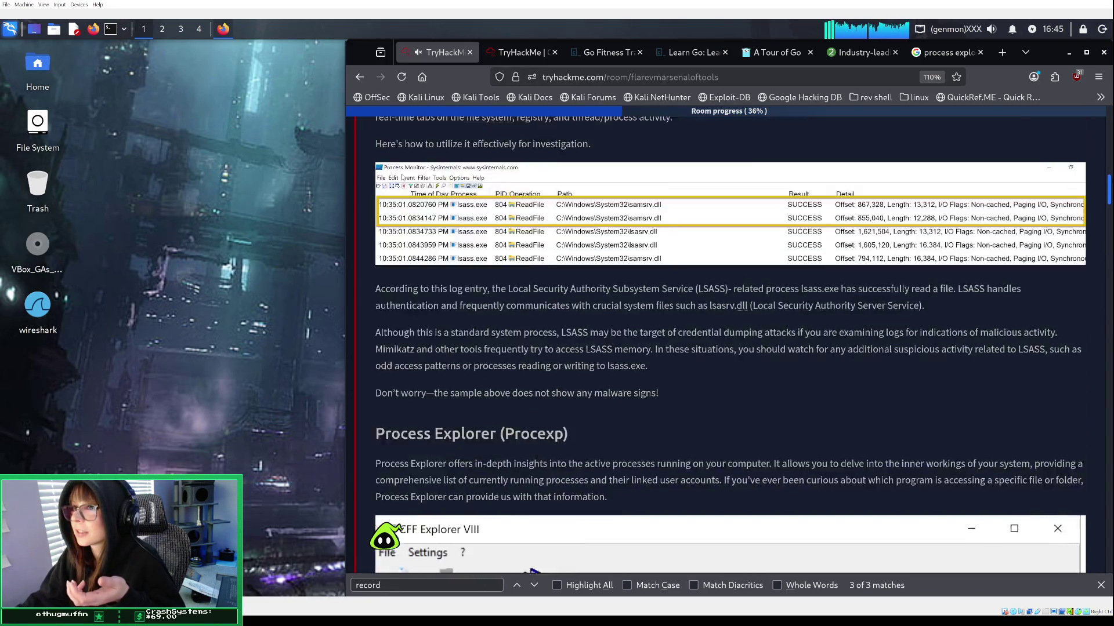
Return down to the question list showing System accepted for smss.exe.
scroll(730, 345, "down", 15)
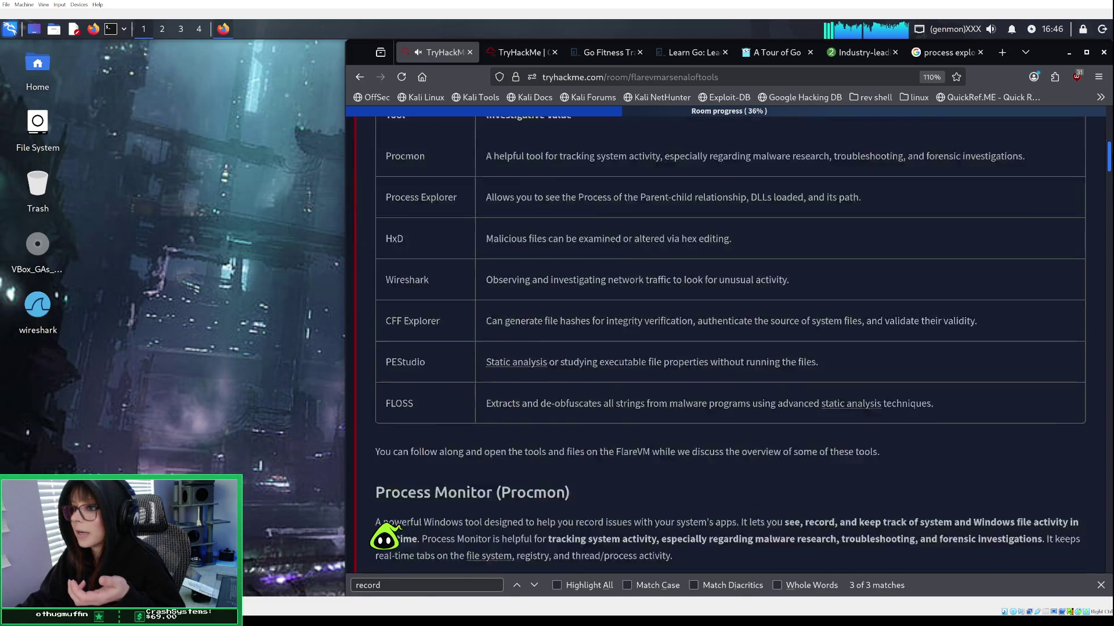
scroll(729, 346, "down", 15)
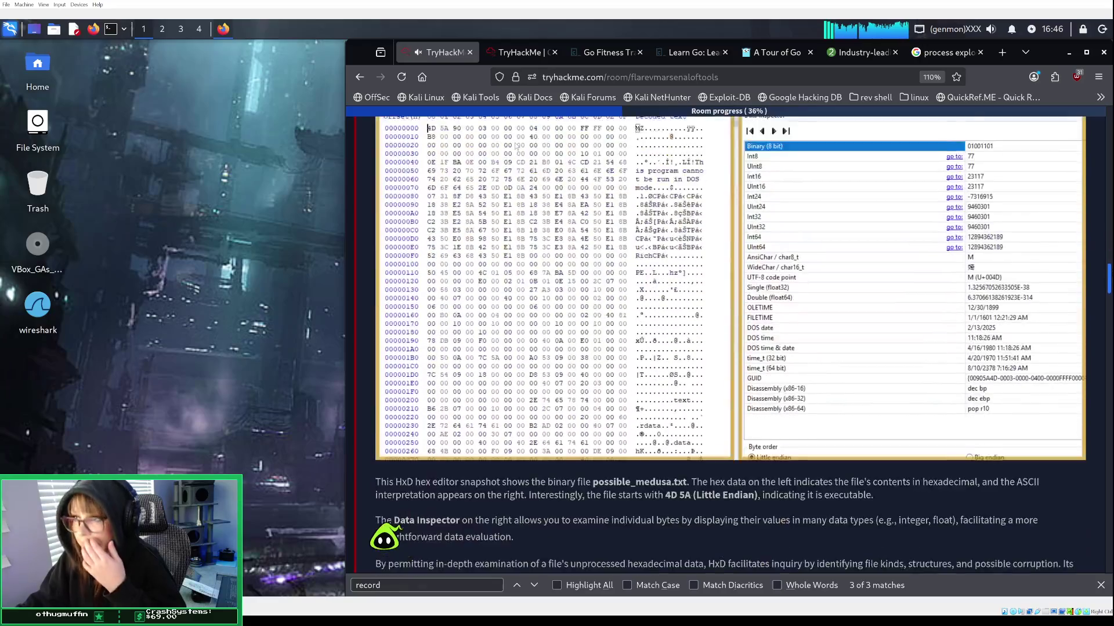
scroll(390, 561, "down", 15)
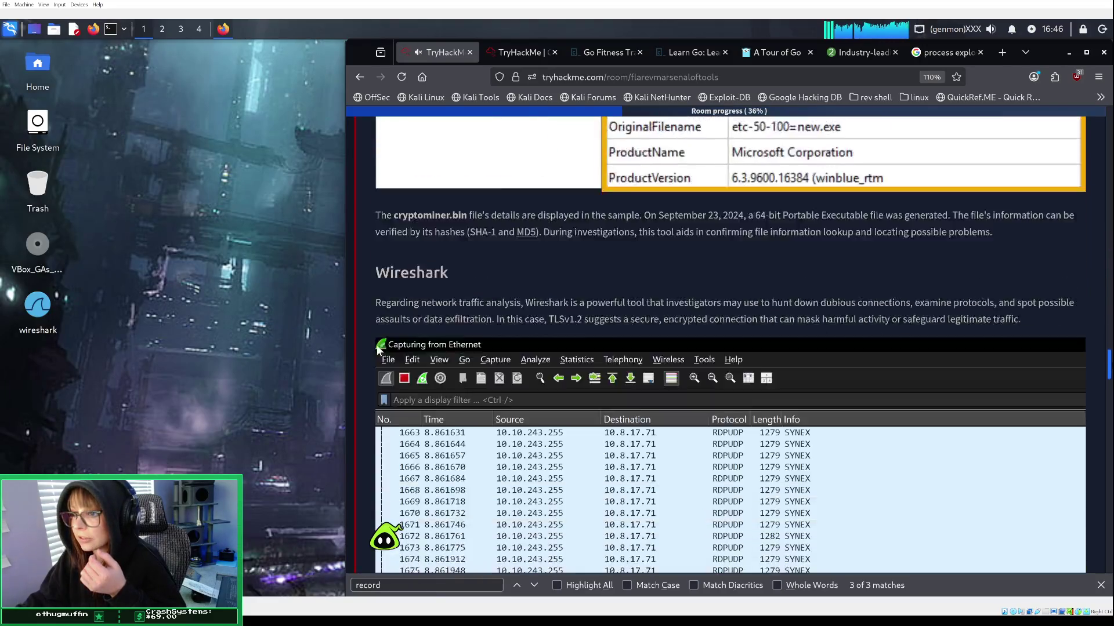
scroll(390, 562, "down", 15)
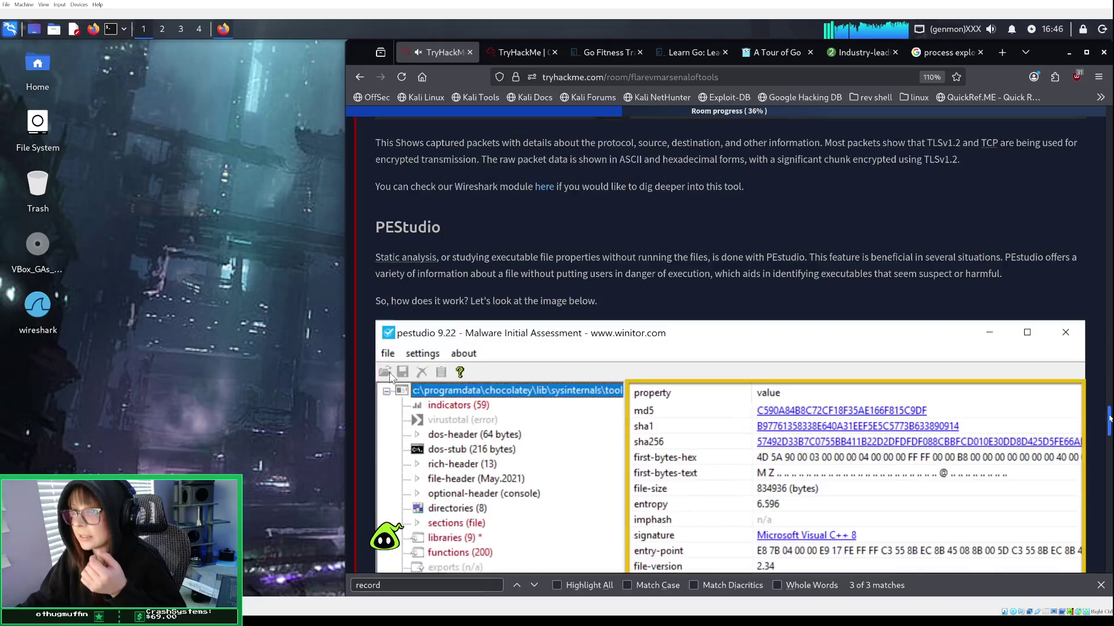
scroll(1081, 506, "down", 5)
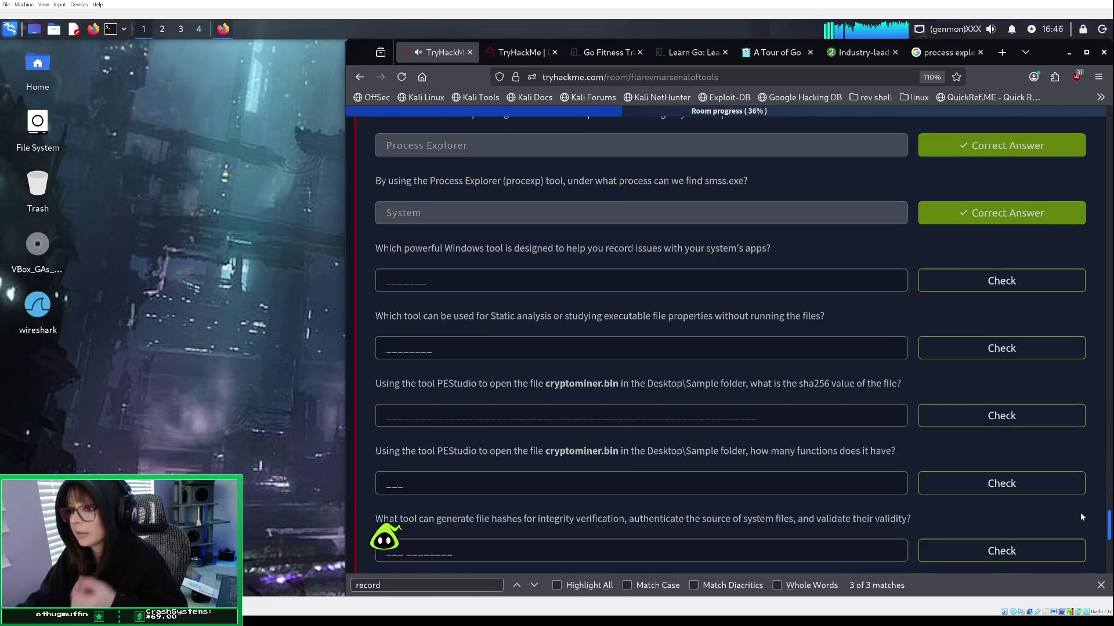
Answer the record-issues question with Procmon after a rejected PEstudio attempt.
left_click(418, 296)
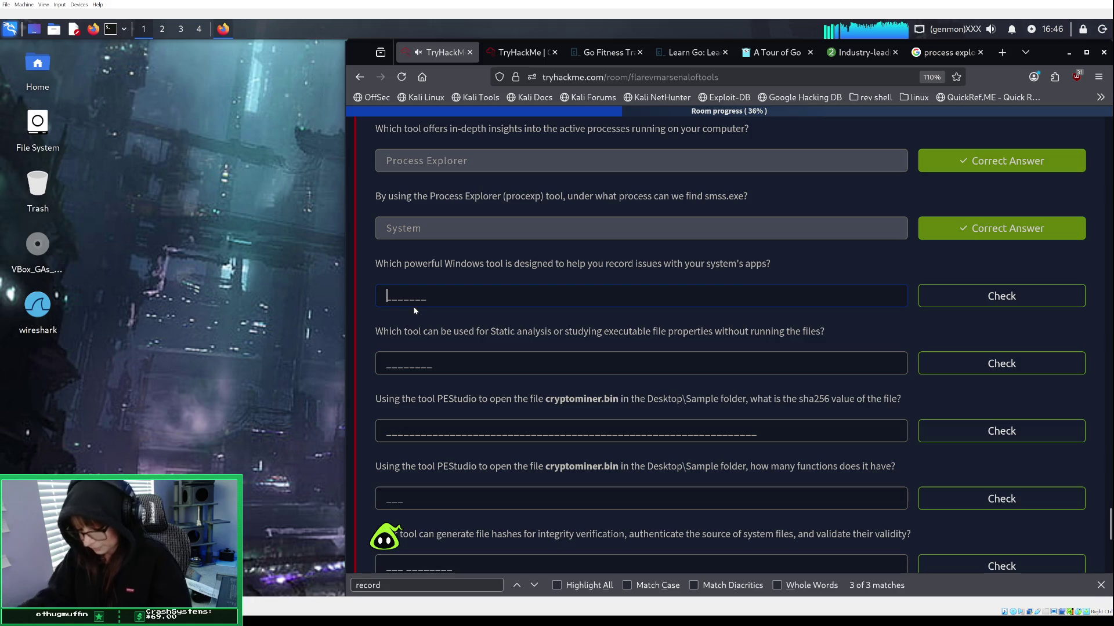
type("Pe")
key("BackSpace")
type("Es")
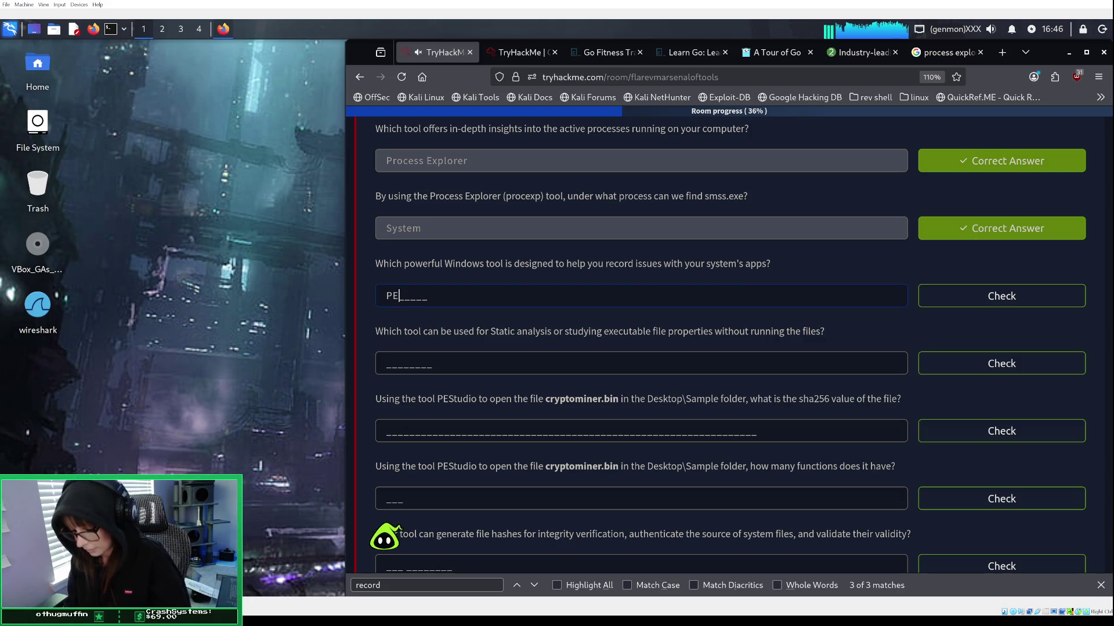
type("tudi")
key("Return")
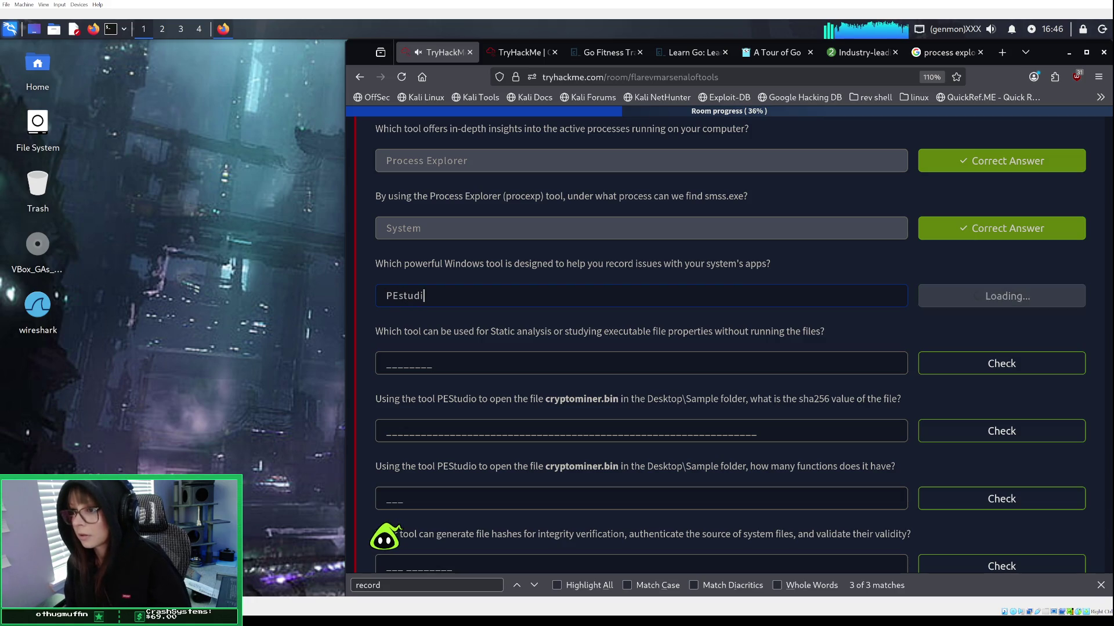
key("BackSpace")
key("BackSpace")
key("BackSpace")
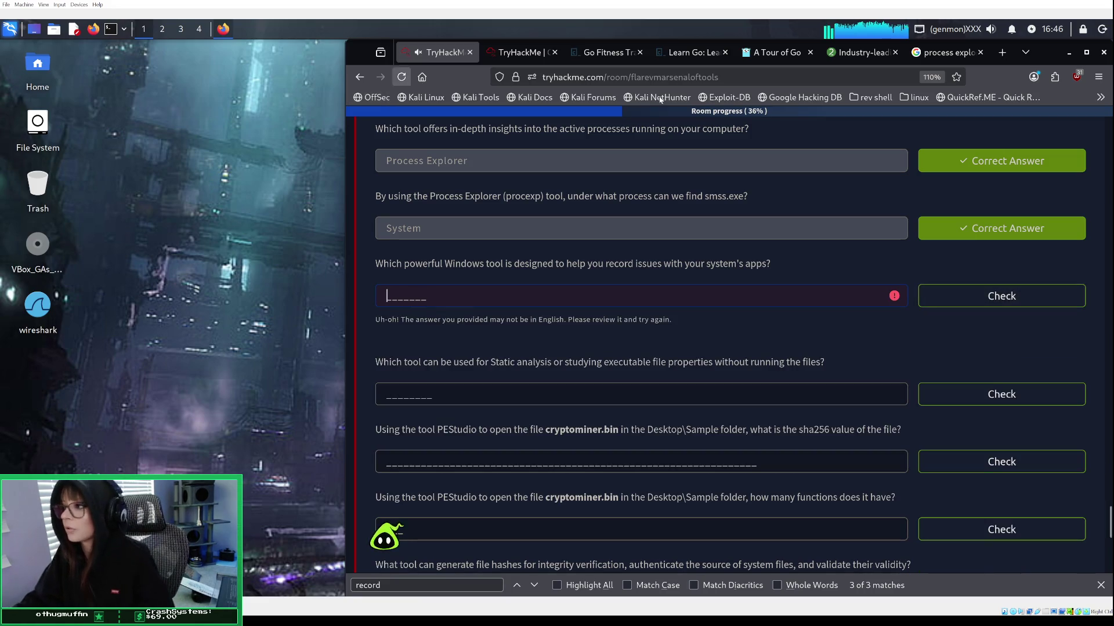
type("Proc")
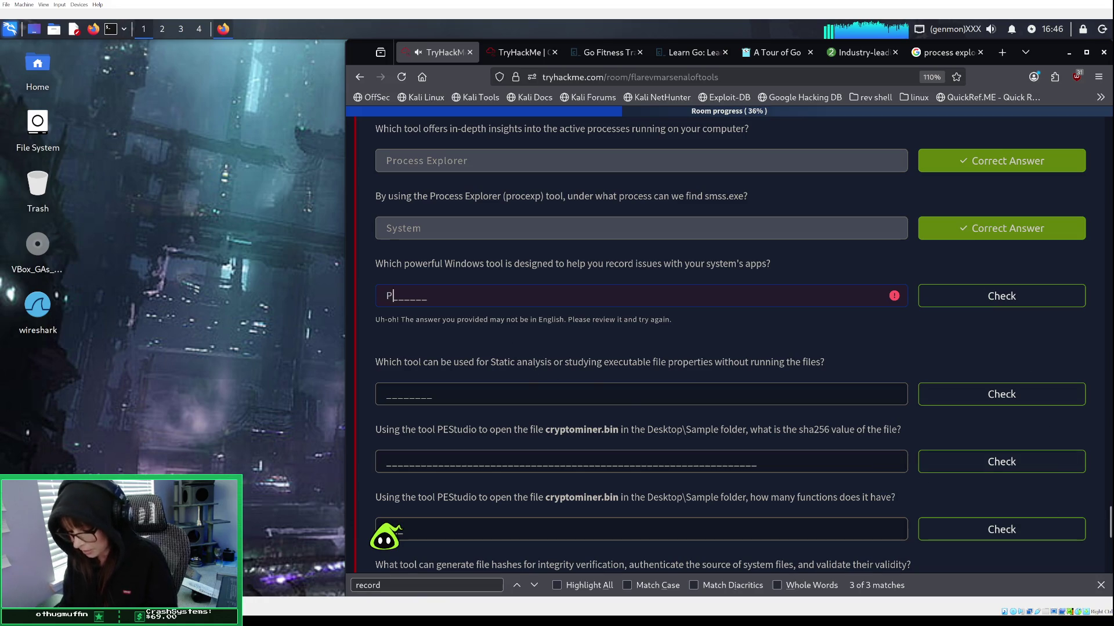
type("mon")
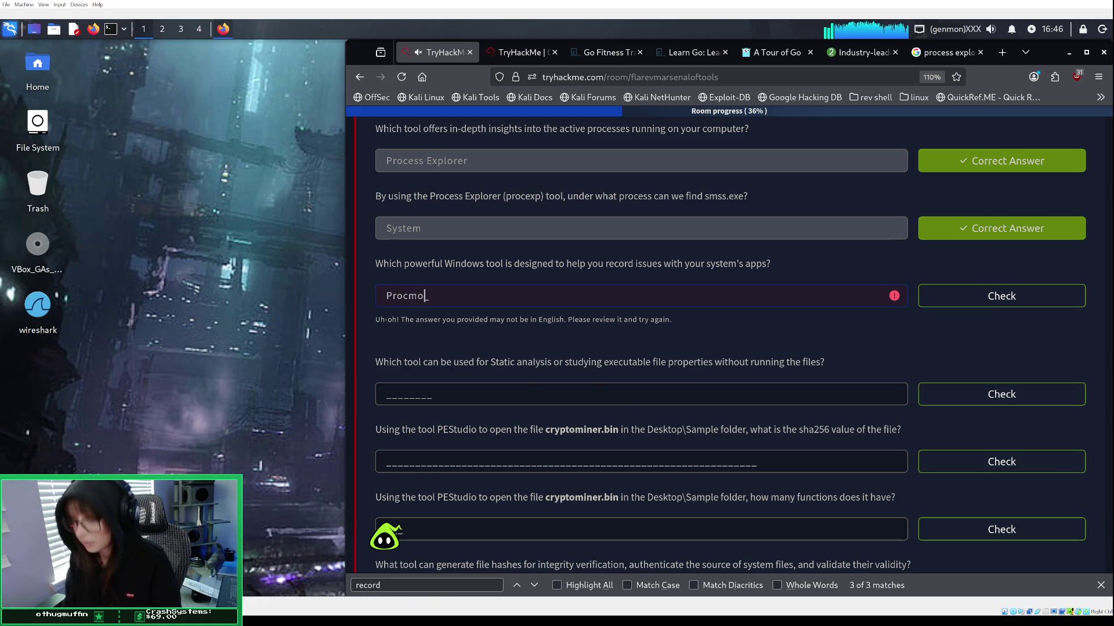
key("Return")
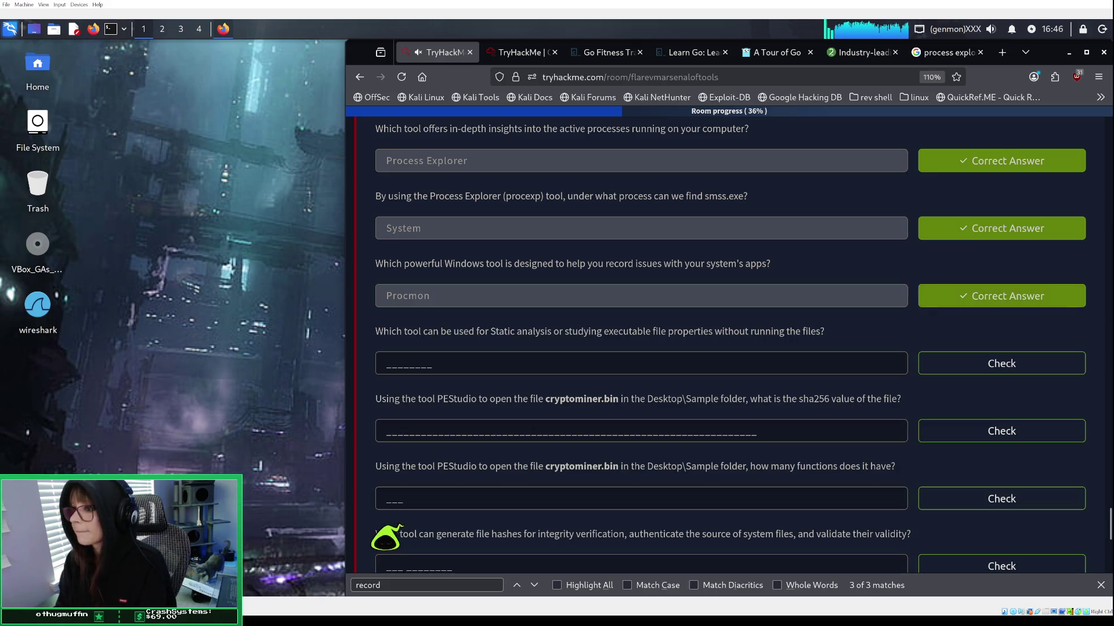
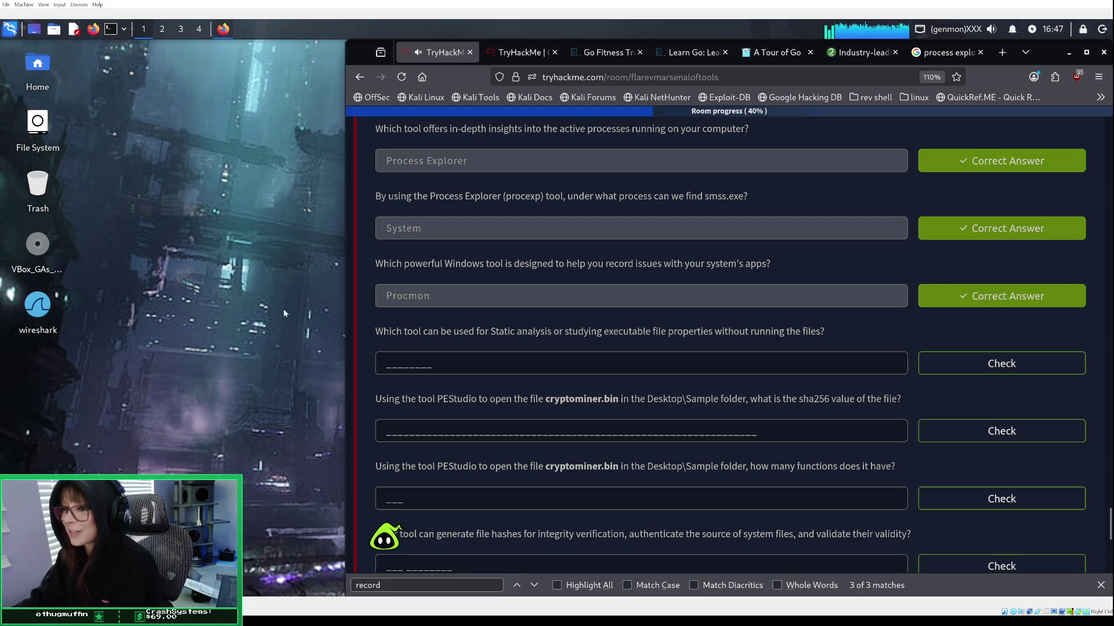
Submit 'procexec' as the static-analysis tool answer.
left_click(404, 370)
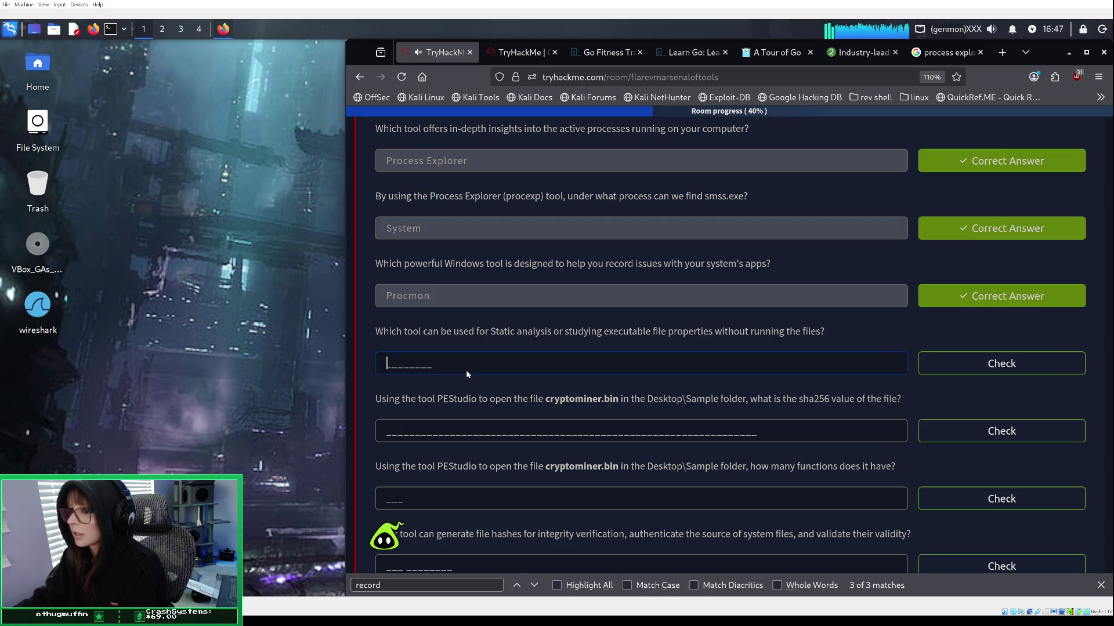
type("pro")
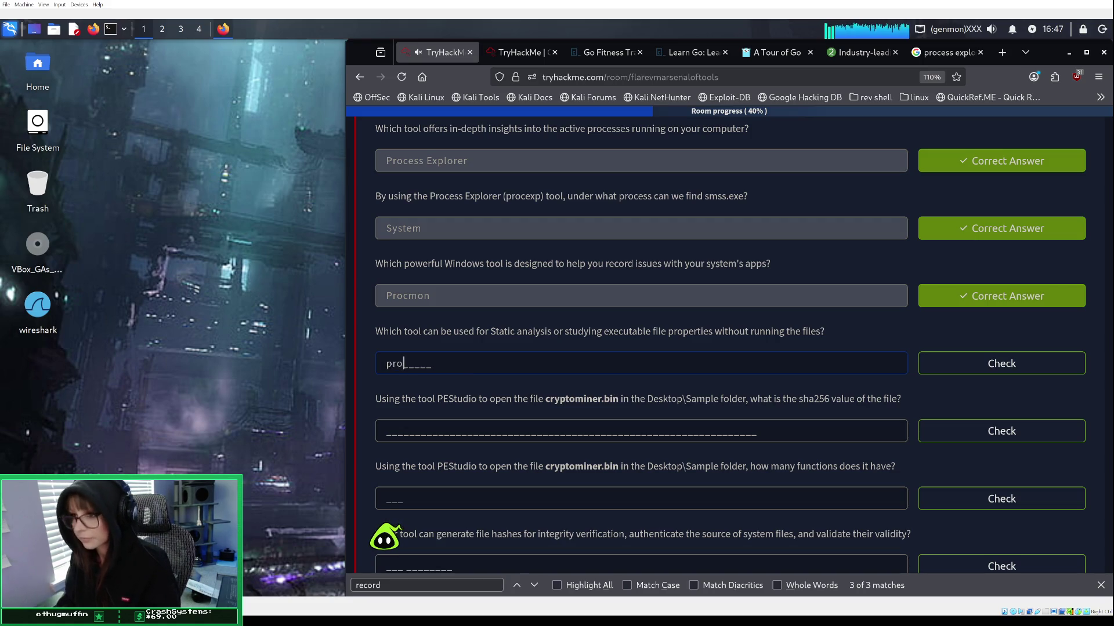
type("cee")
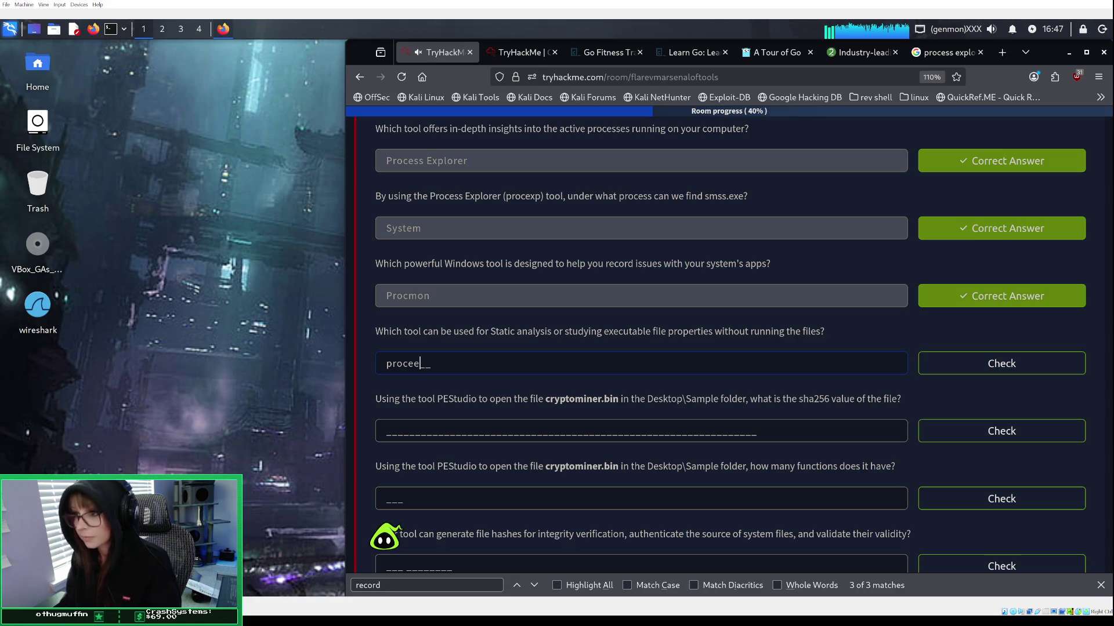
type("xec")
key("Return")
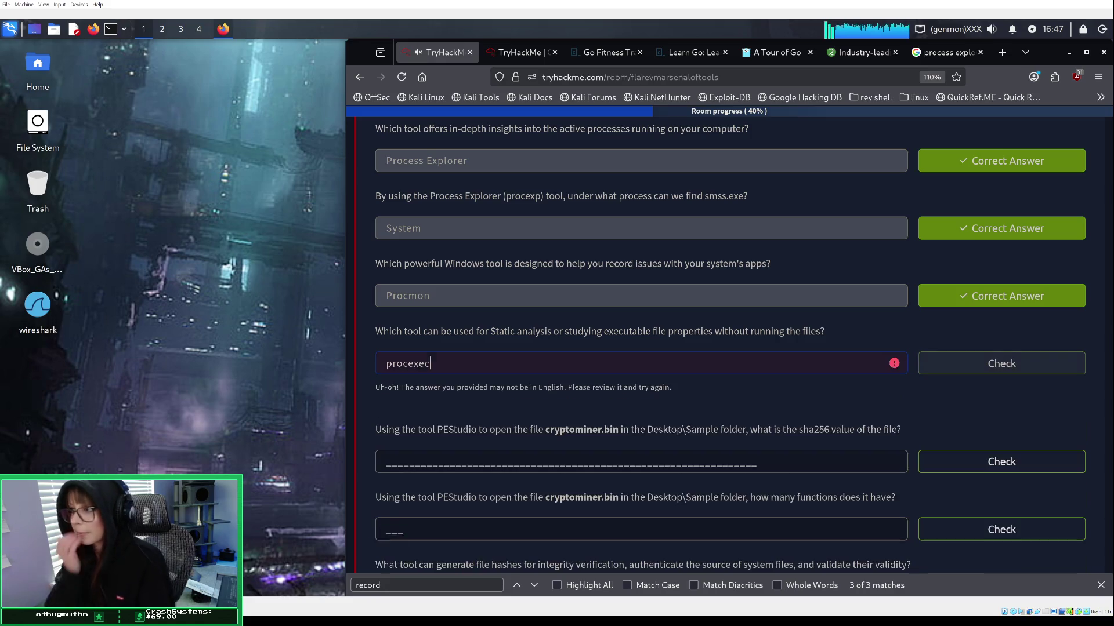
Select the rejected answer text and close the find bar and developer tools.
double_click(467, 365)
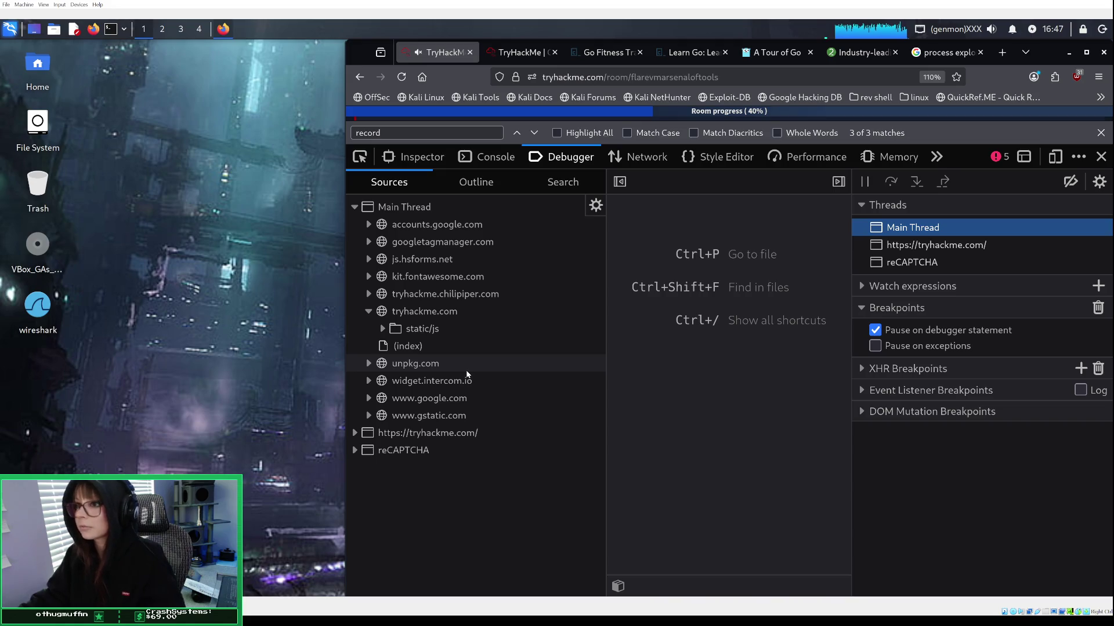
left_click(1101, 133)
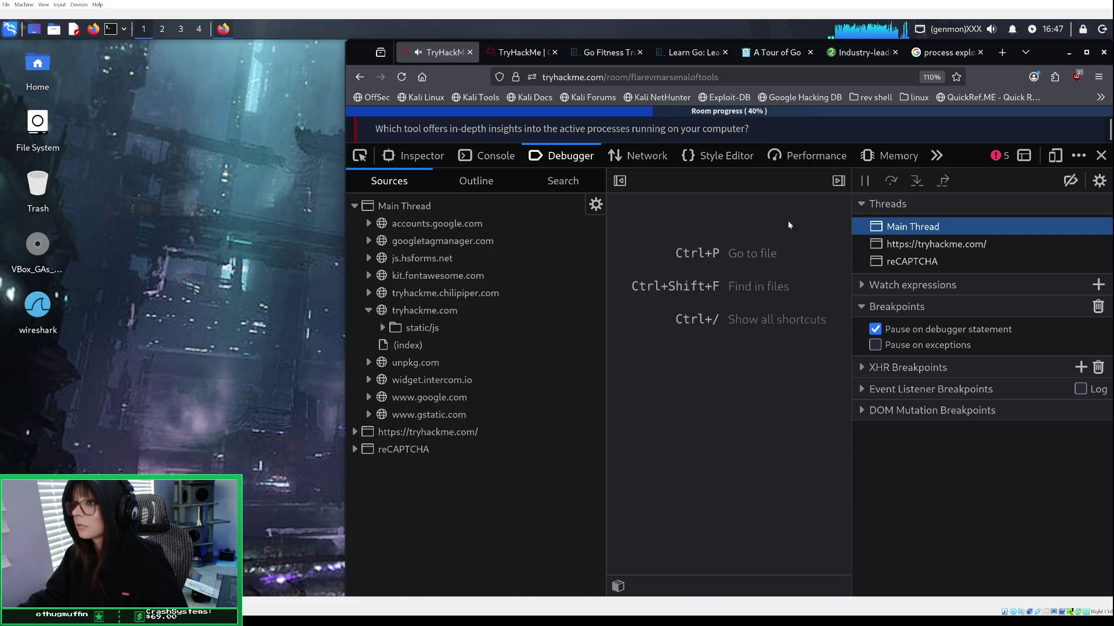
left_click(1100, 155)
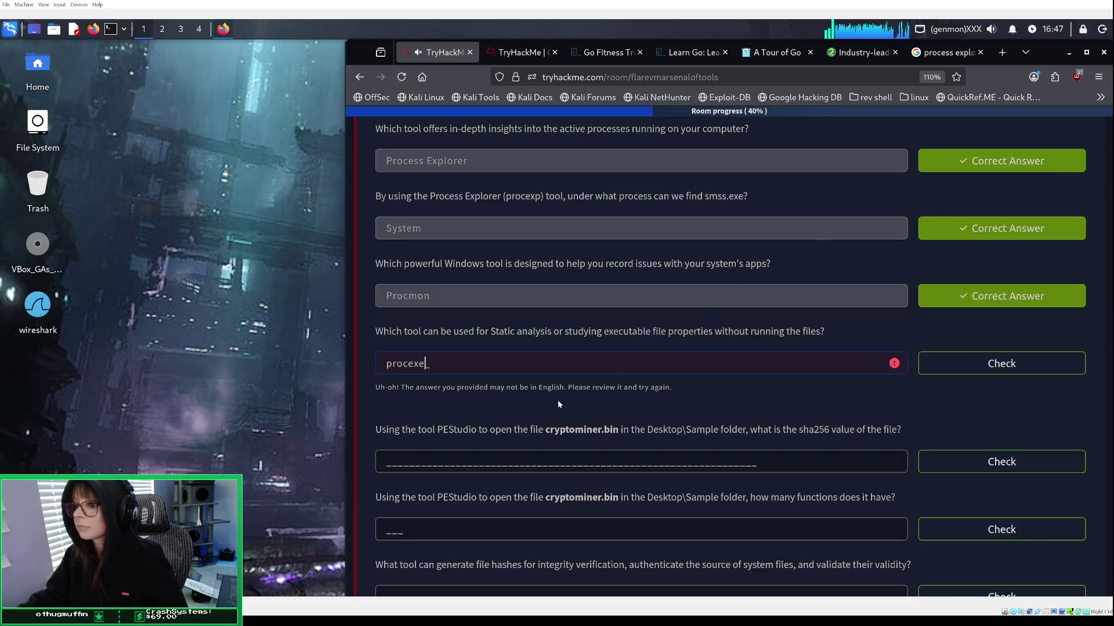
Replace the rejected answer with 'PEstudio' and submit it.
key("BackSpace")
key("BackSpace")
key("BackSpace")
key("BackSpace")
key("BackSpace")
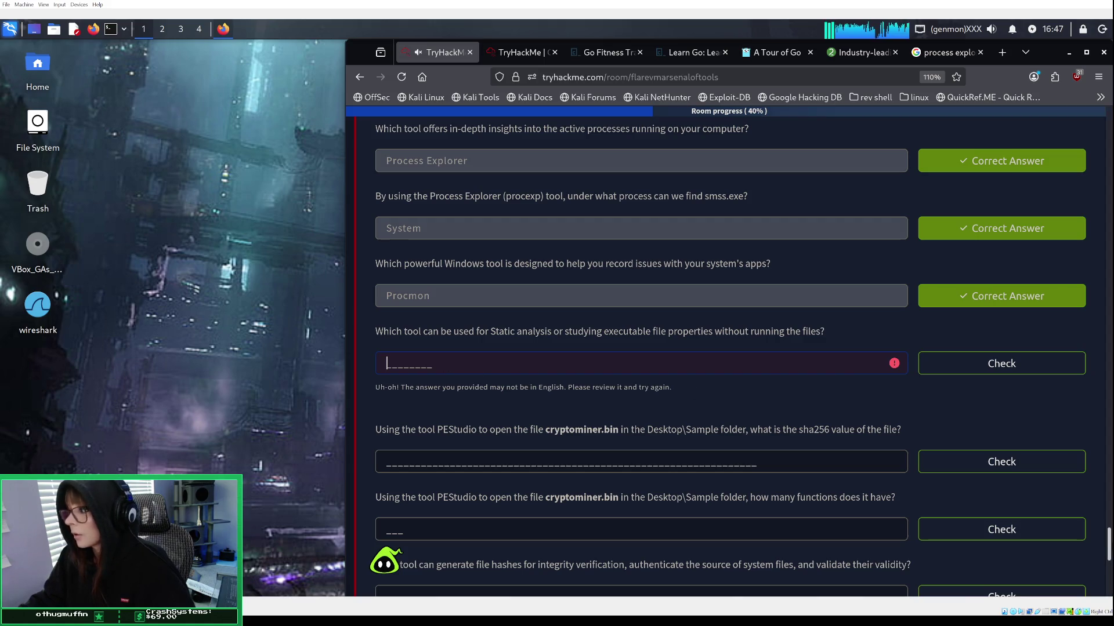
scroll(725, 354, "up", 2)
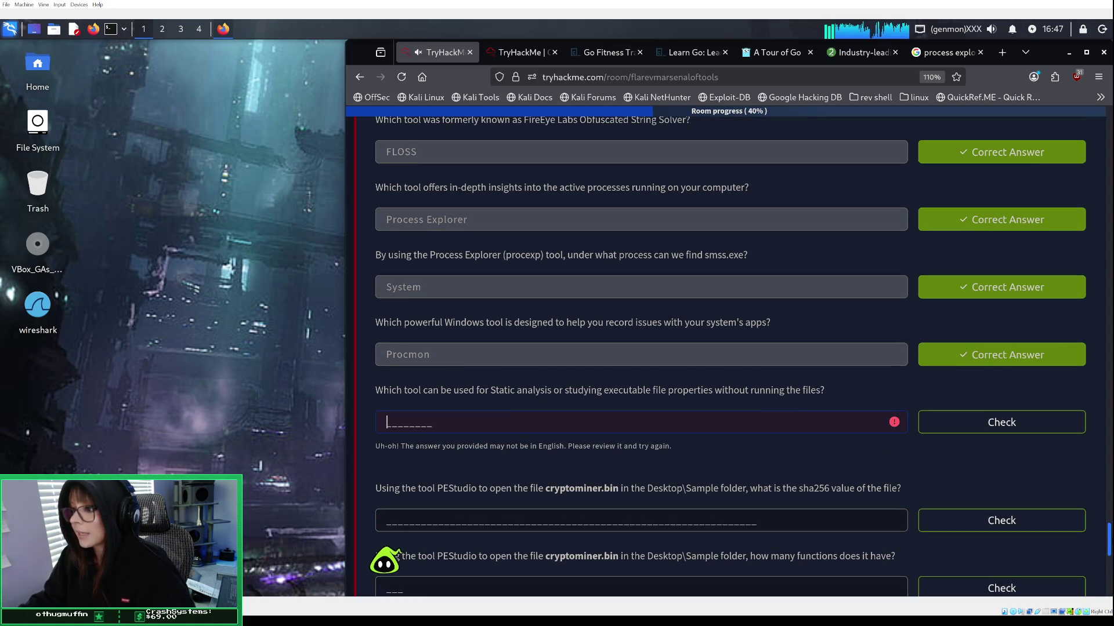
mouse_move(1109, 539)
left_mouse_down()
mouse_move(1109, 413)
mouse_move(1109, 541)
left_mouse_up()
type("PEstudio")
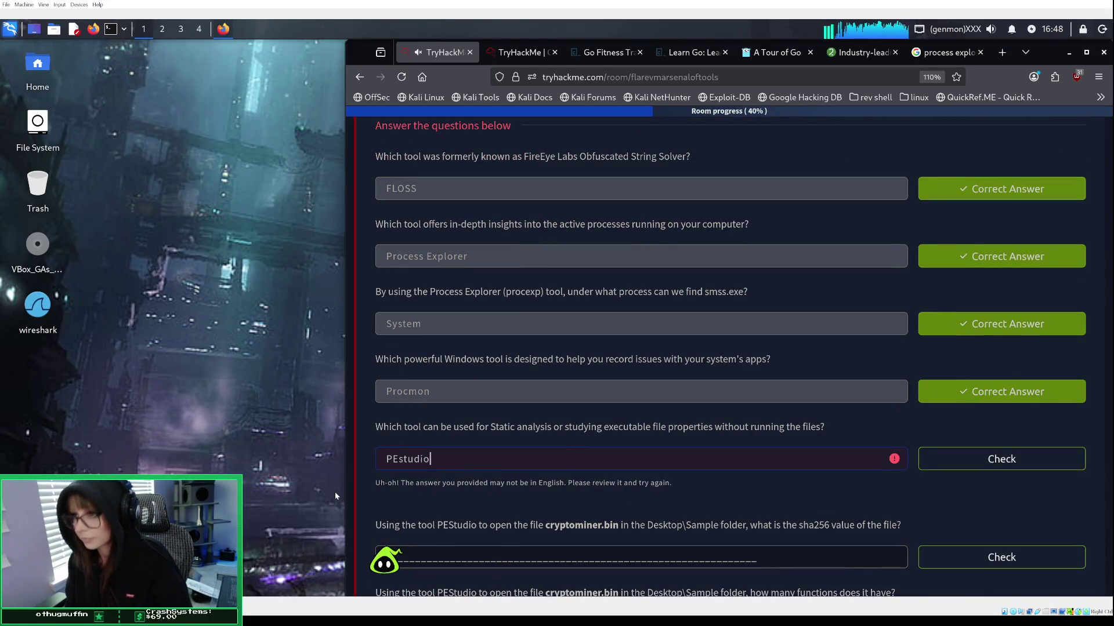
key("Return")
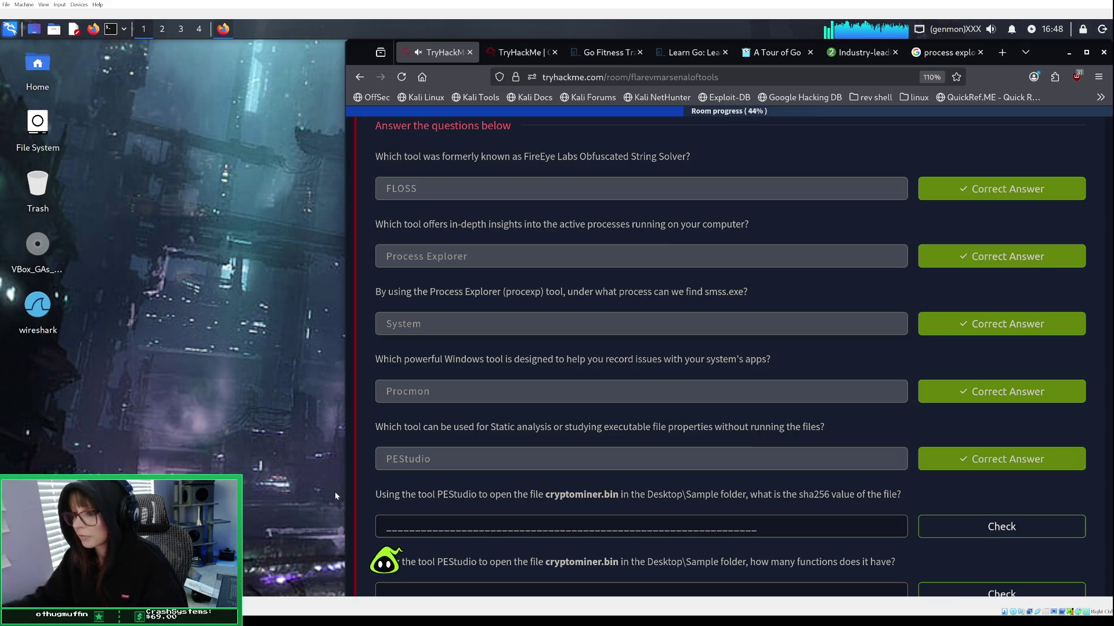
Scroll to the PEStudio screenshot and its PSexec.exe analysis description.
scroll(597, 459, "up", 20)
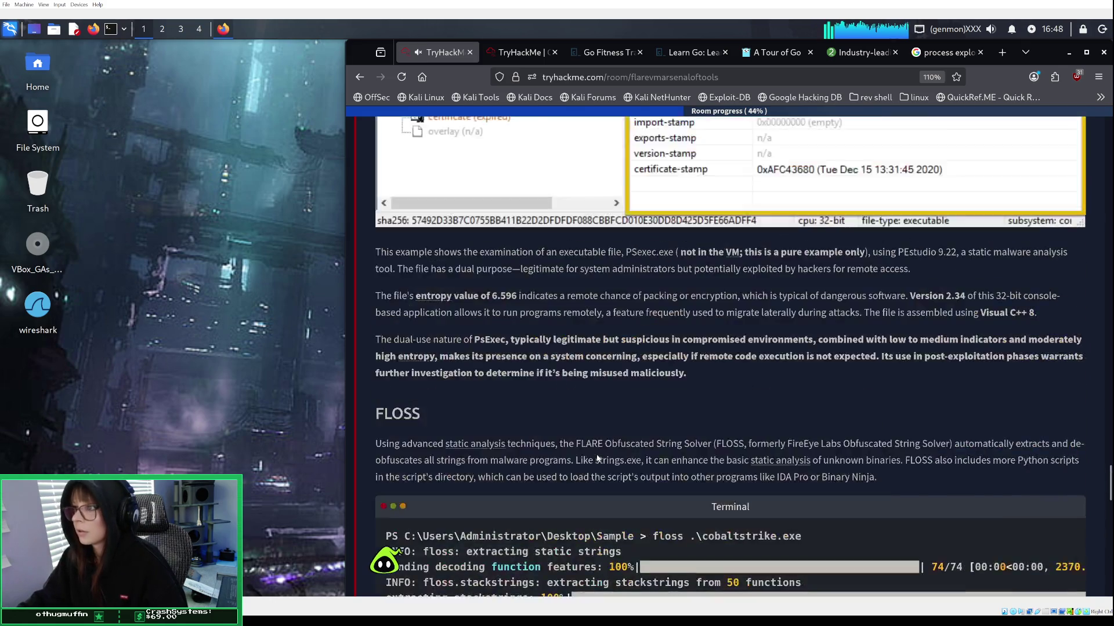
scroll(598, 459, "up", 1)
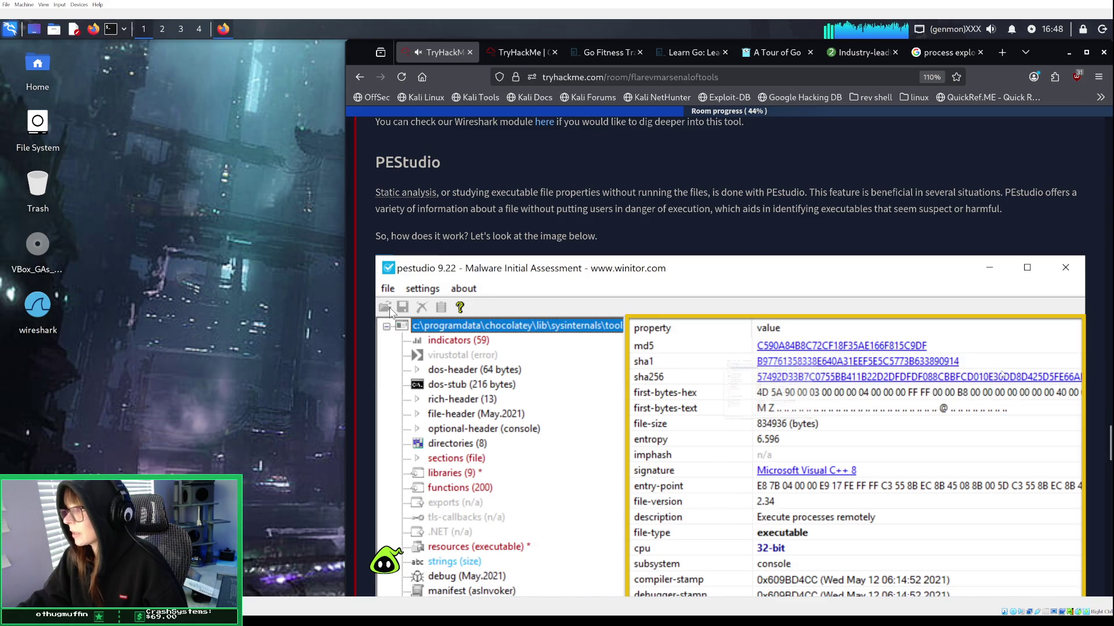
scroll(999, 374, "down", 2)
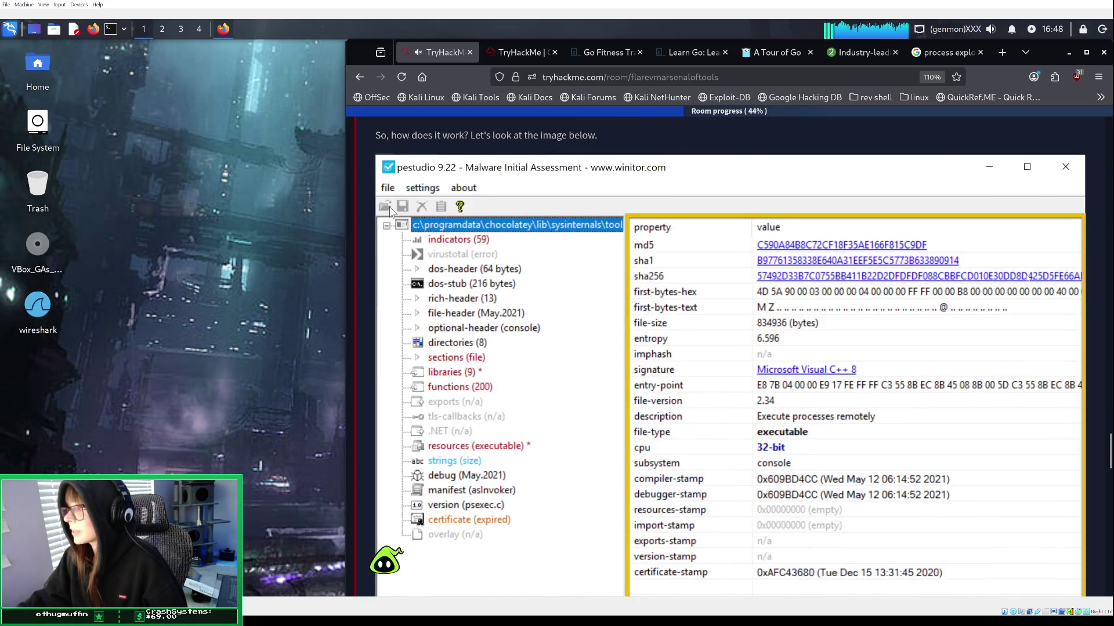
scroll(1028, 277, "down", 3)
scroll(1027, 278, "down", 1)
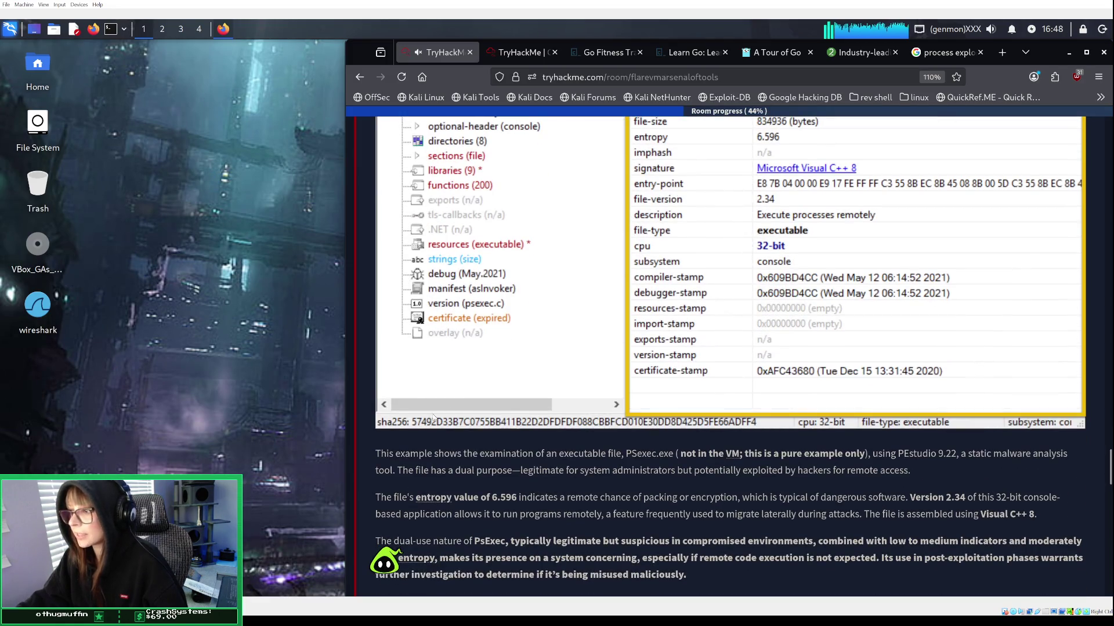
left_click_drag(423, 424, 745, 412)
scroll(746, 416, "down", 2)
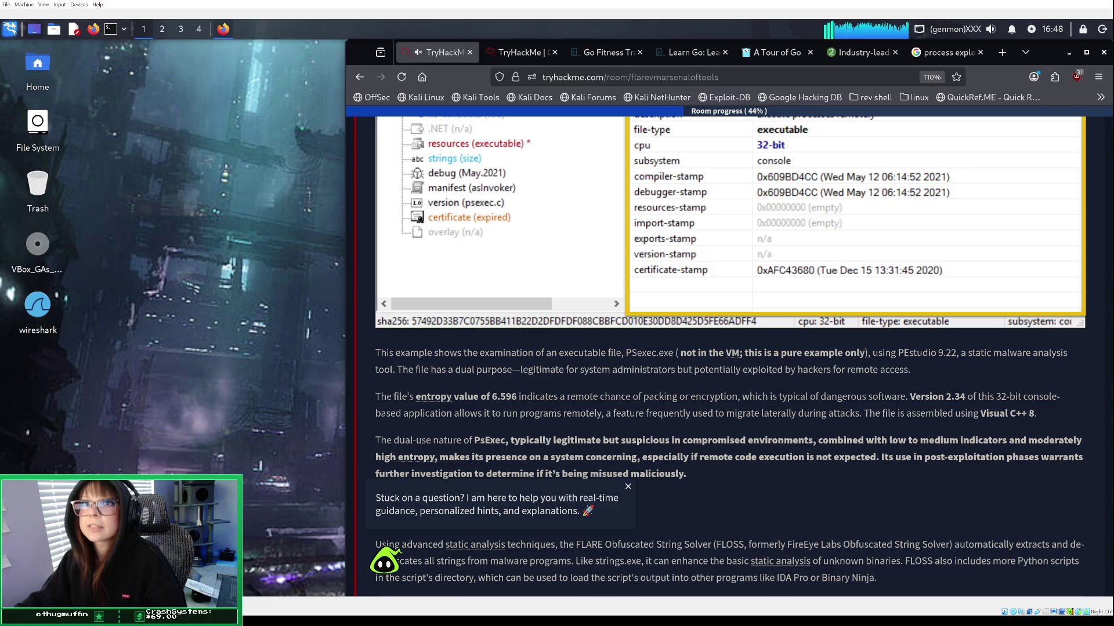
left_click(10, 29)
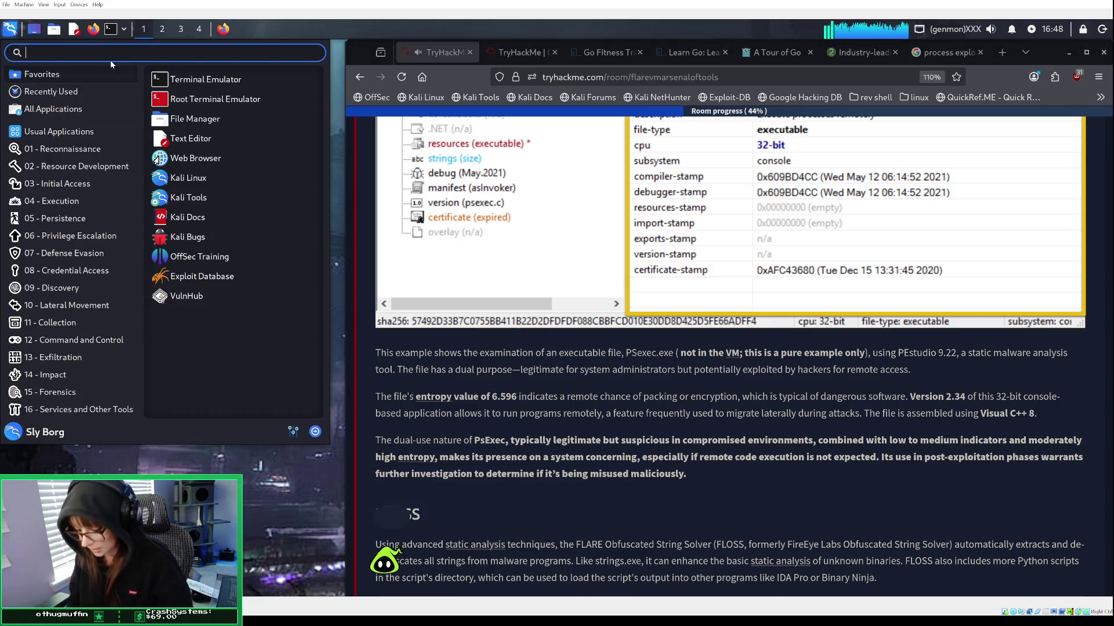
Search the app menu for 'snip', dismiss it, and bring up a blank Mousepad document.
type("snip")
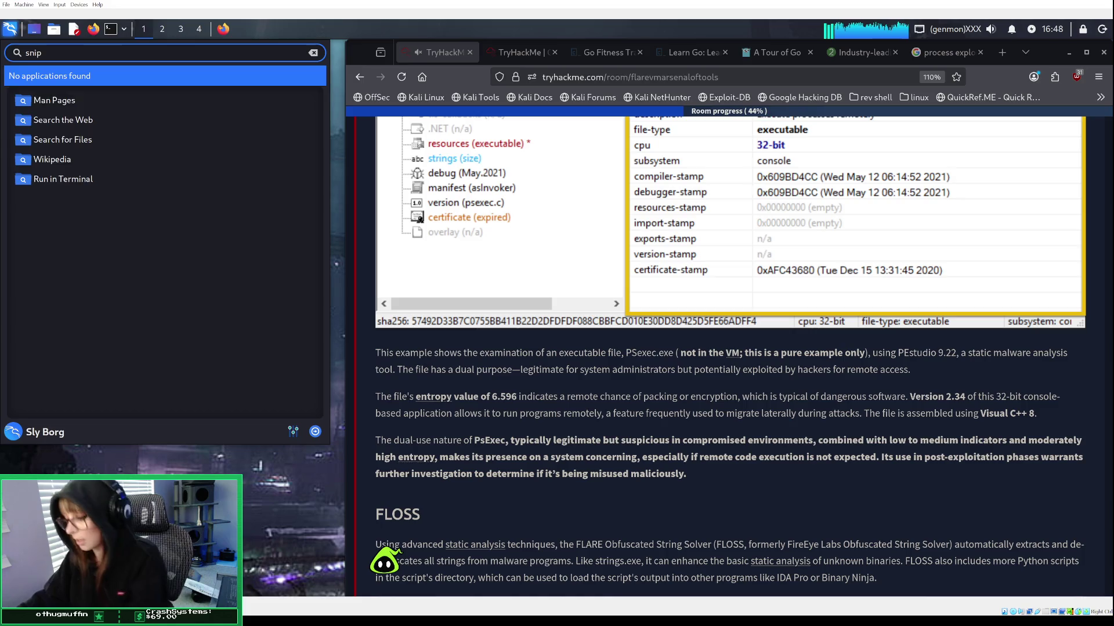
key("BackSpace")
key("BackSpace")
key("BackSpace")
key("BackSpace")
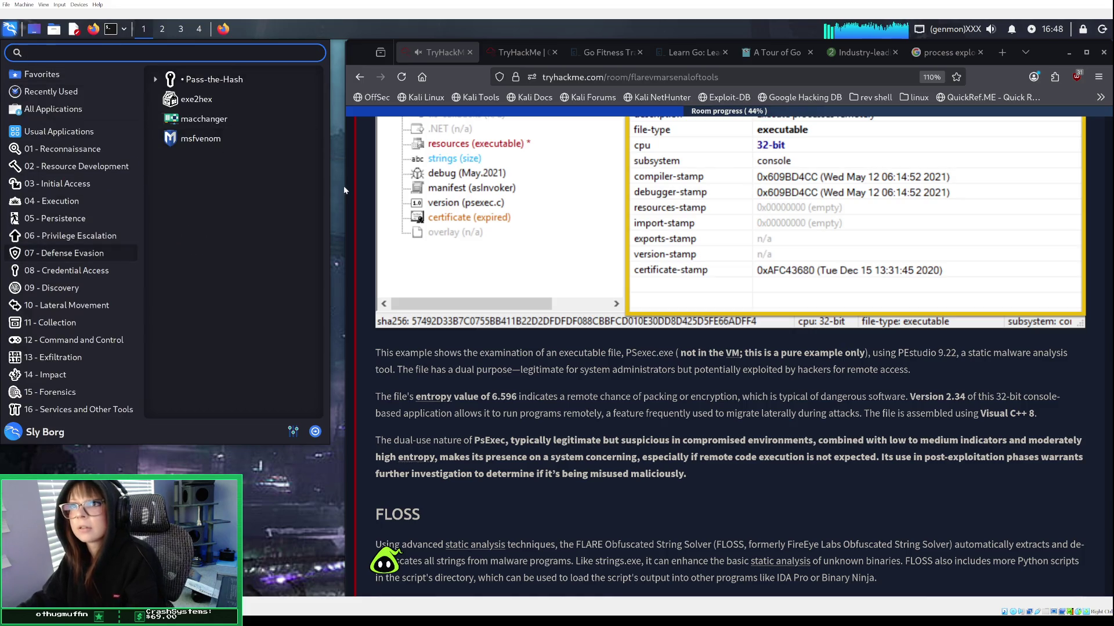
left_click(343, 185)
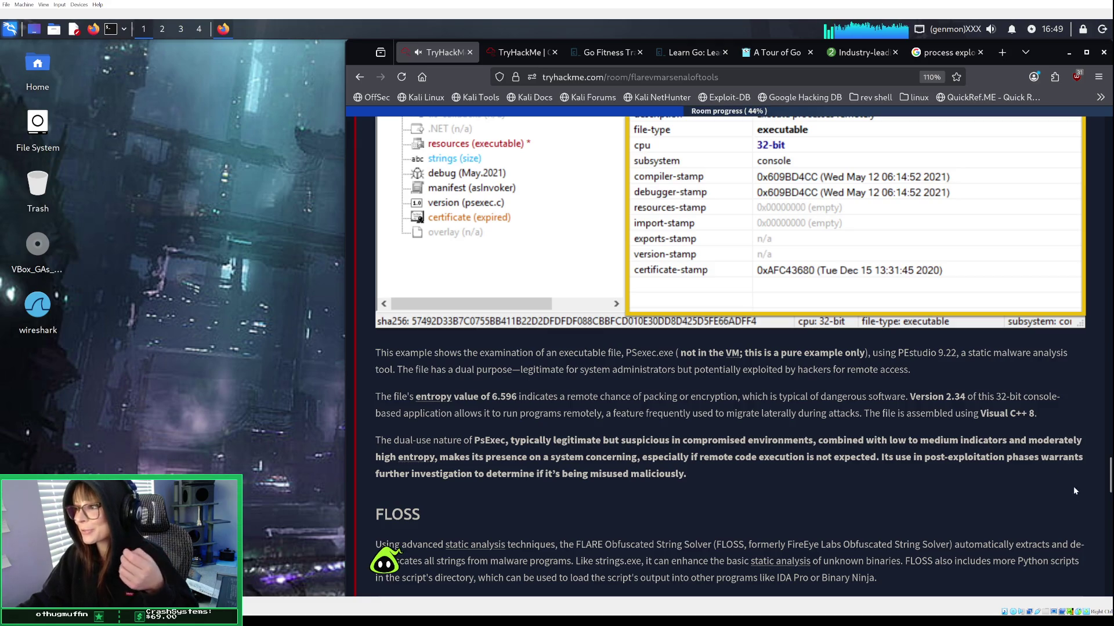
scroll(729, 357, "up", 3)
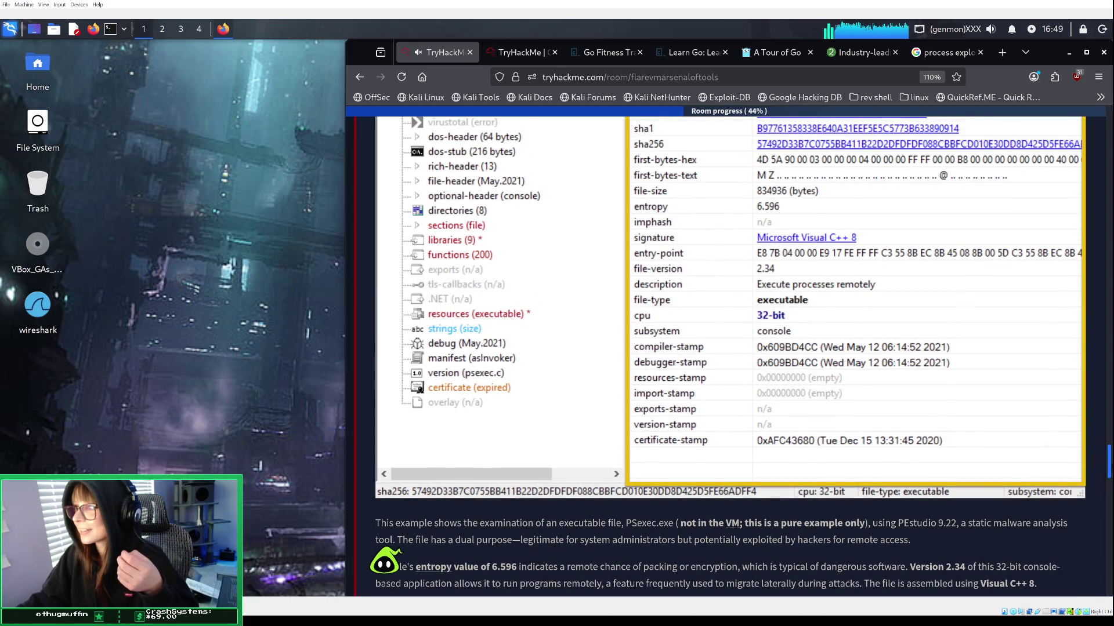
scroll(391, 124, "up", 2)
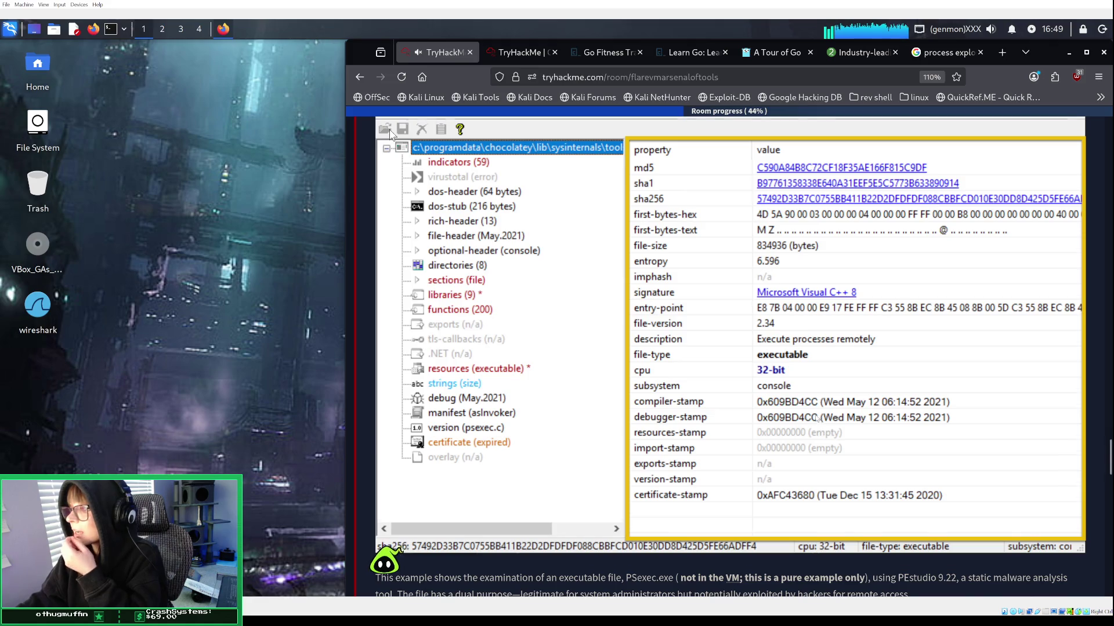
scroll(754, 395, "down", 3)
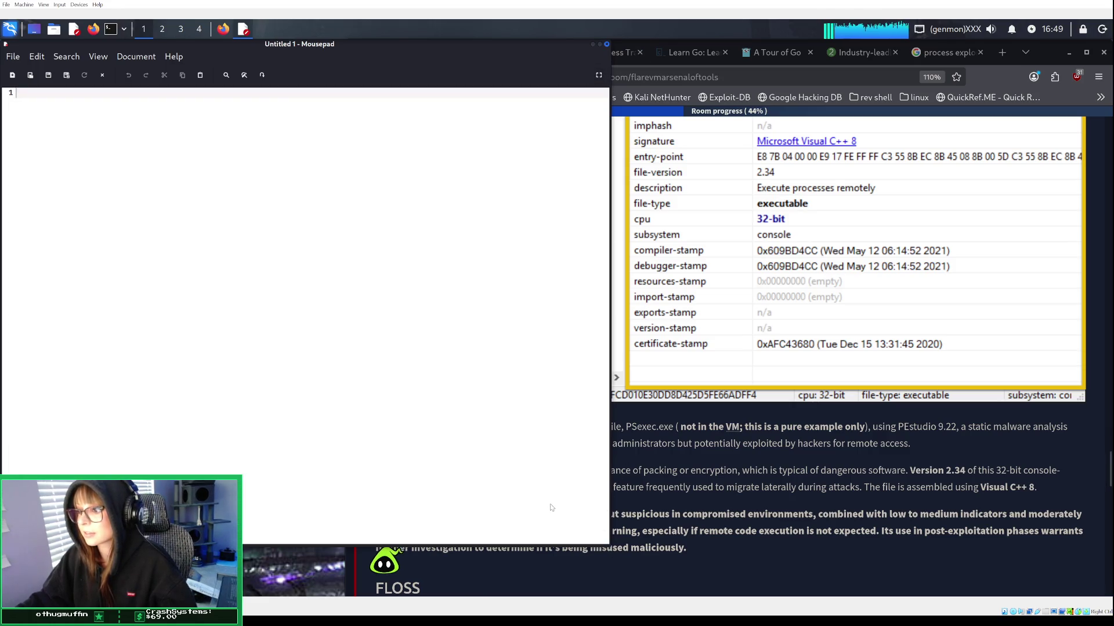
key("Print")
Shrink the Mousepad window and type the hash start '57492D33B7C0755BB411B22D2'.
mouse_move(553, 510)
left_mouse_down()
mouse_move(403, 403)
mouse_move(323, 297)
mouse_move(264, 244)
left_mouse_up()
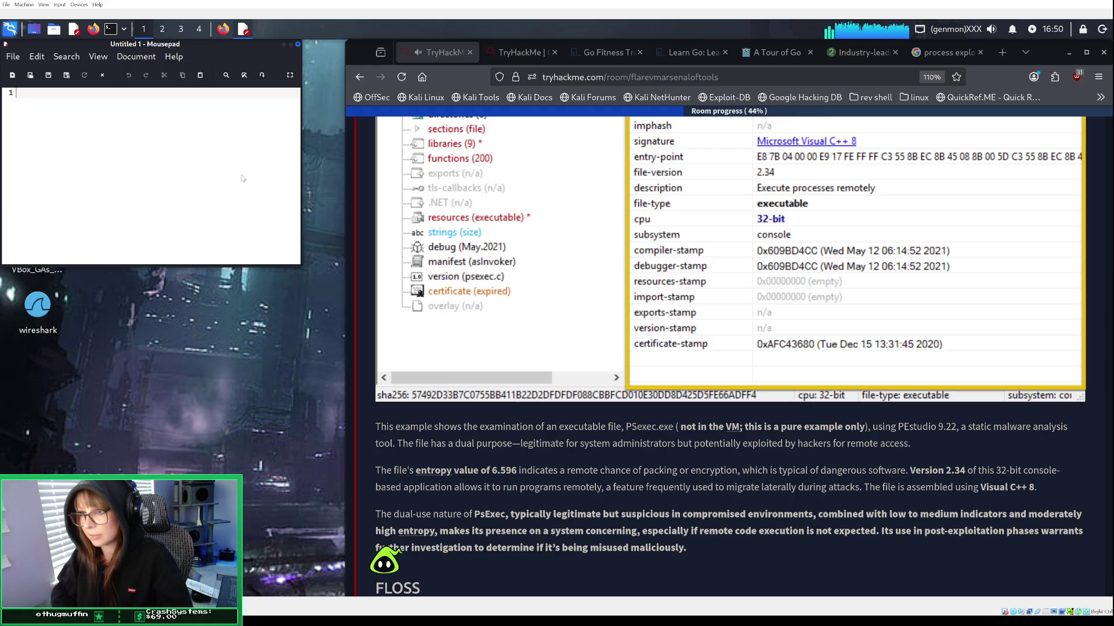
type("57")
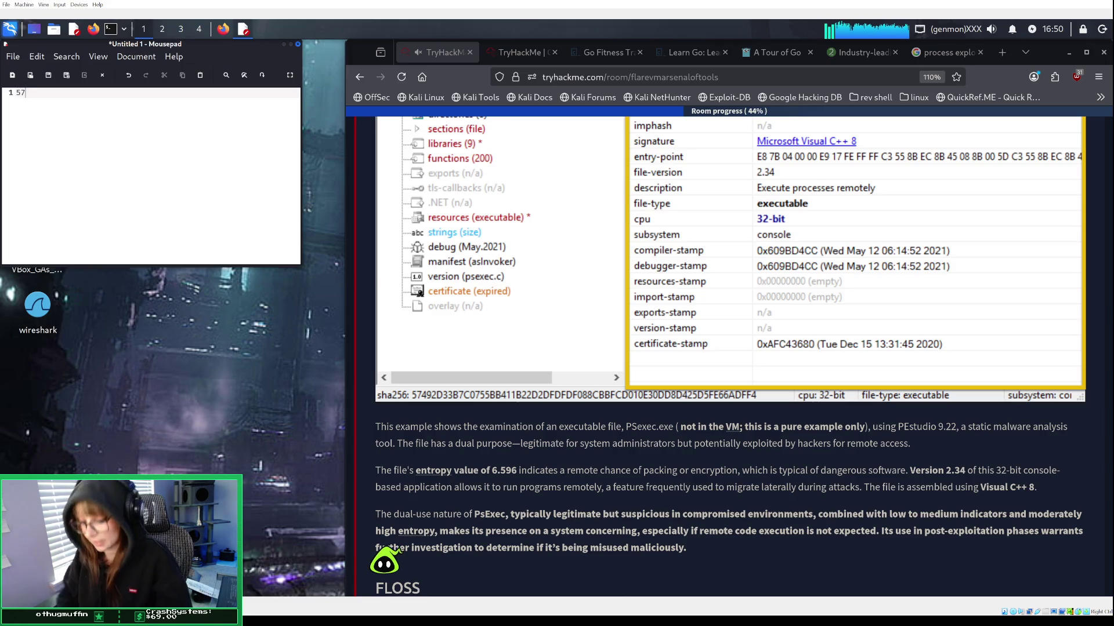
type("49")
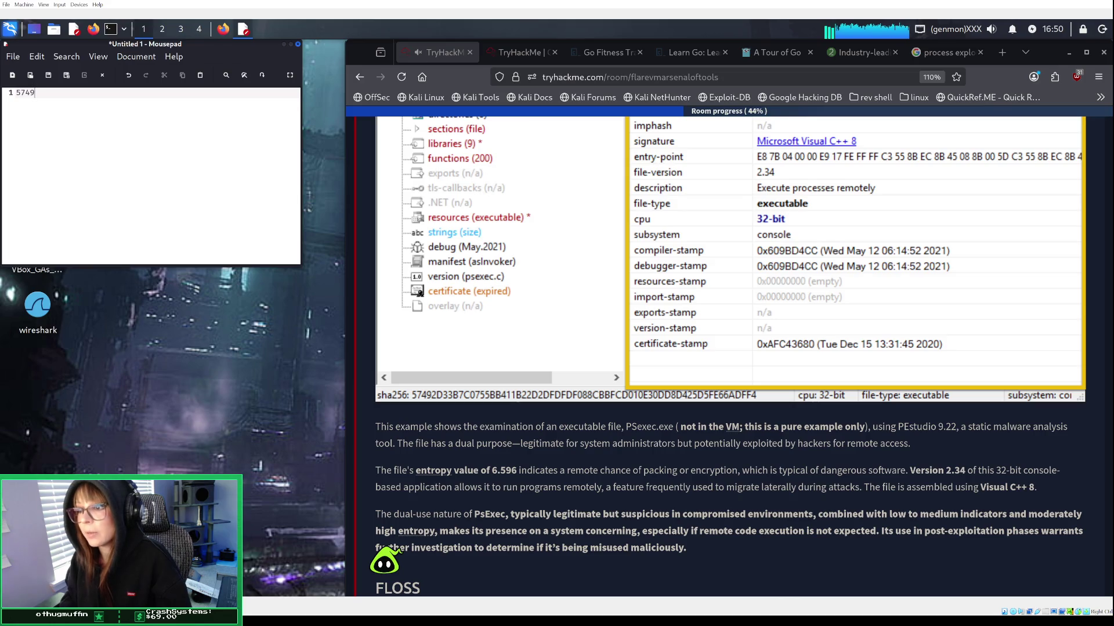
type("2D")
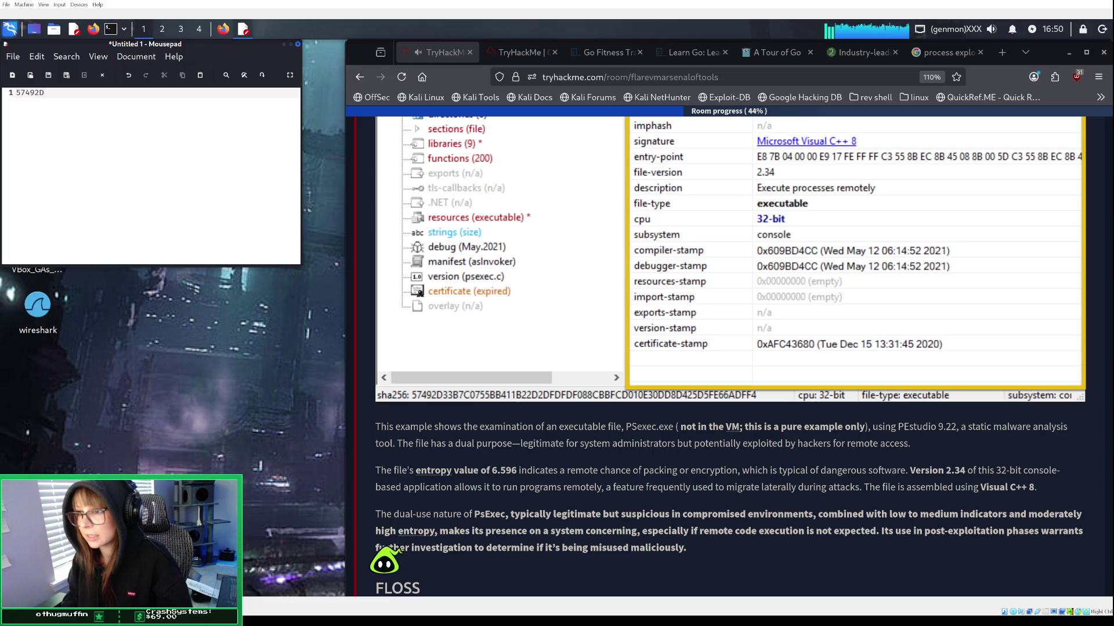
type("33")
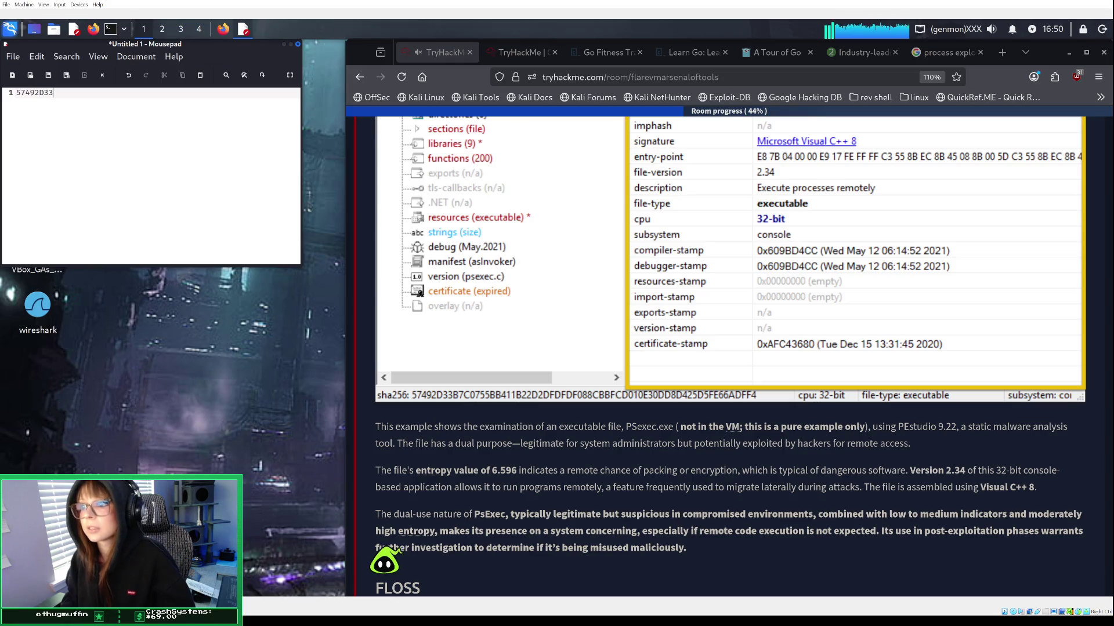
type("B7")
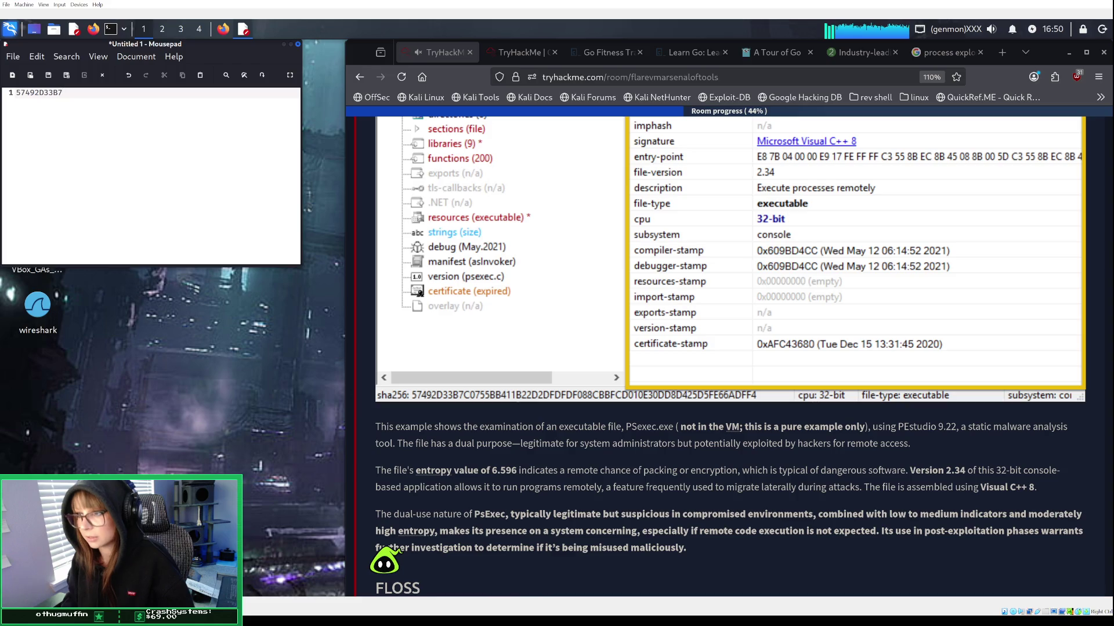
type("C07")
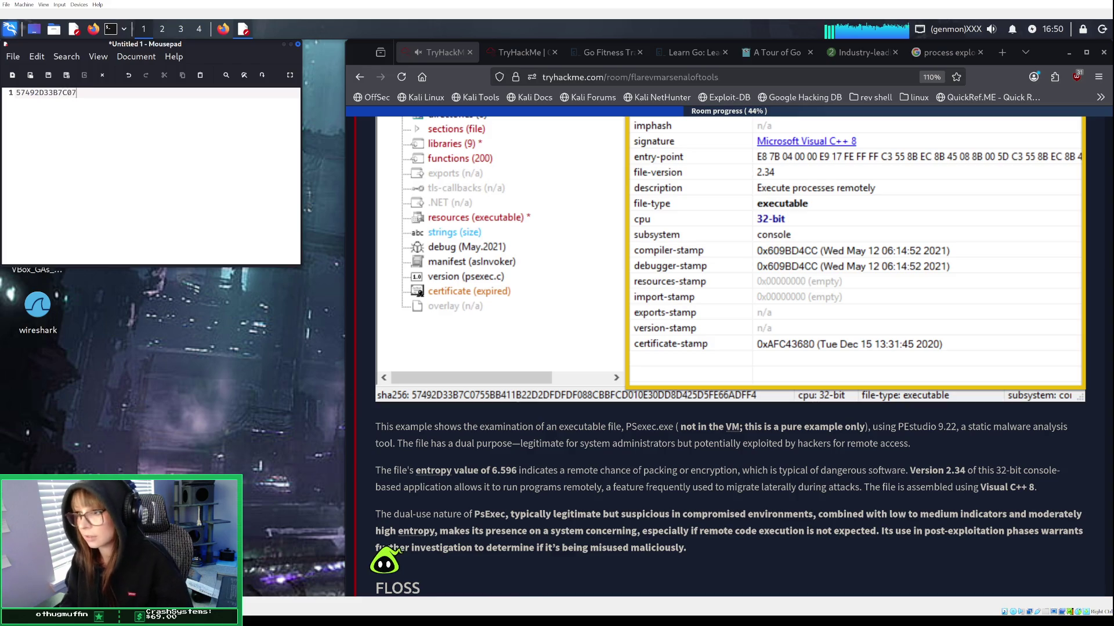
type("55")
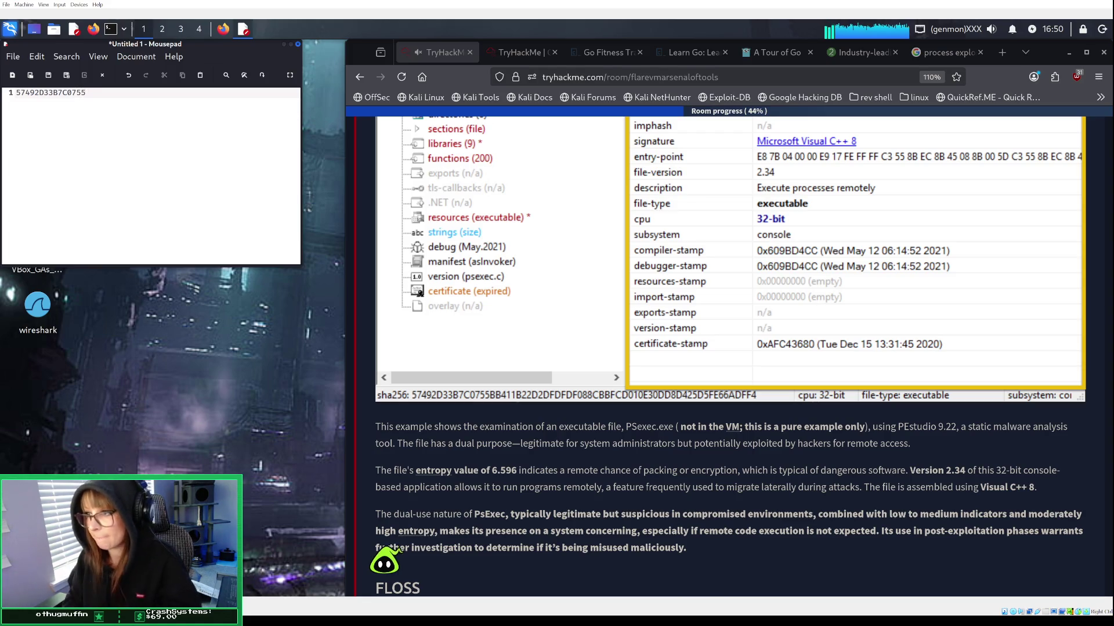
type("BB")
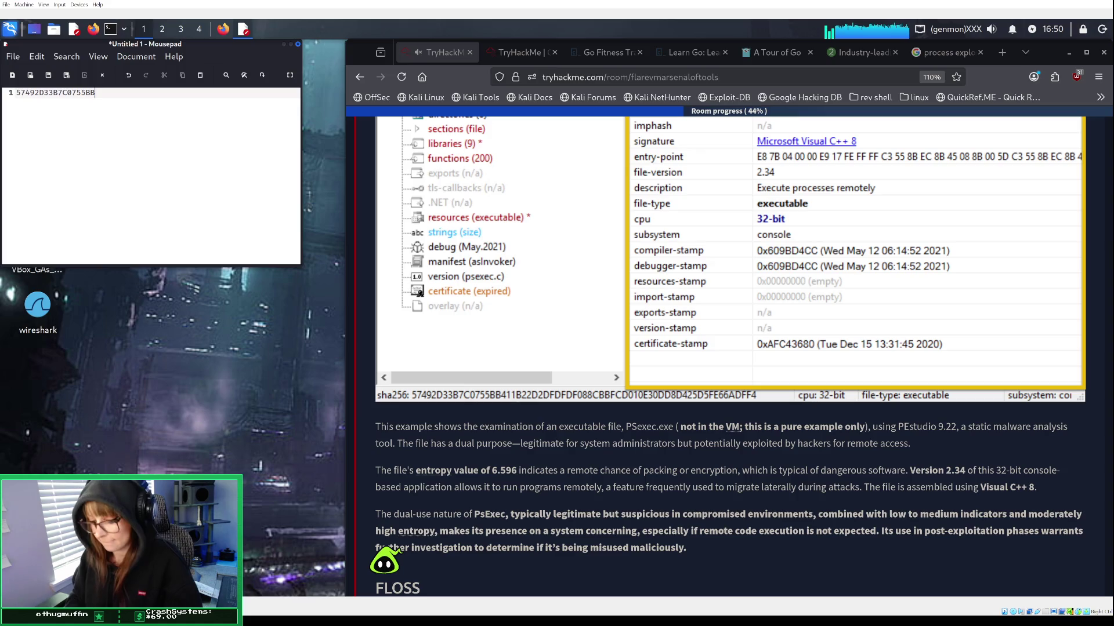
type("411")
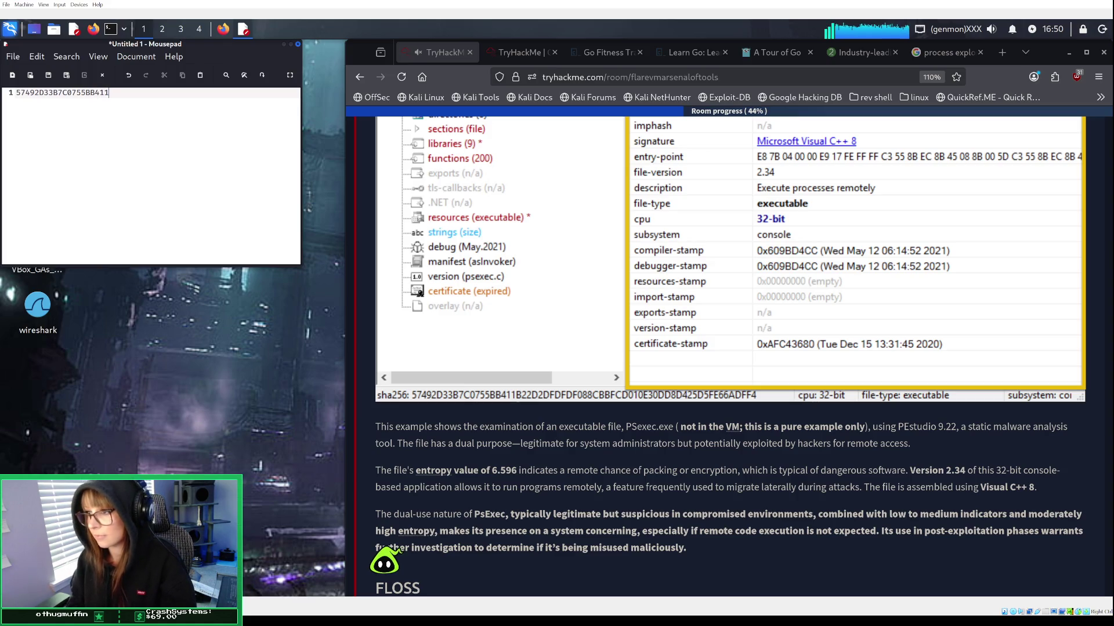
type("B")
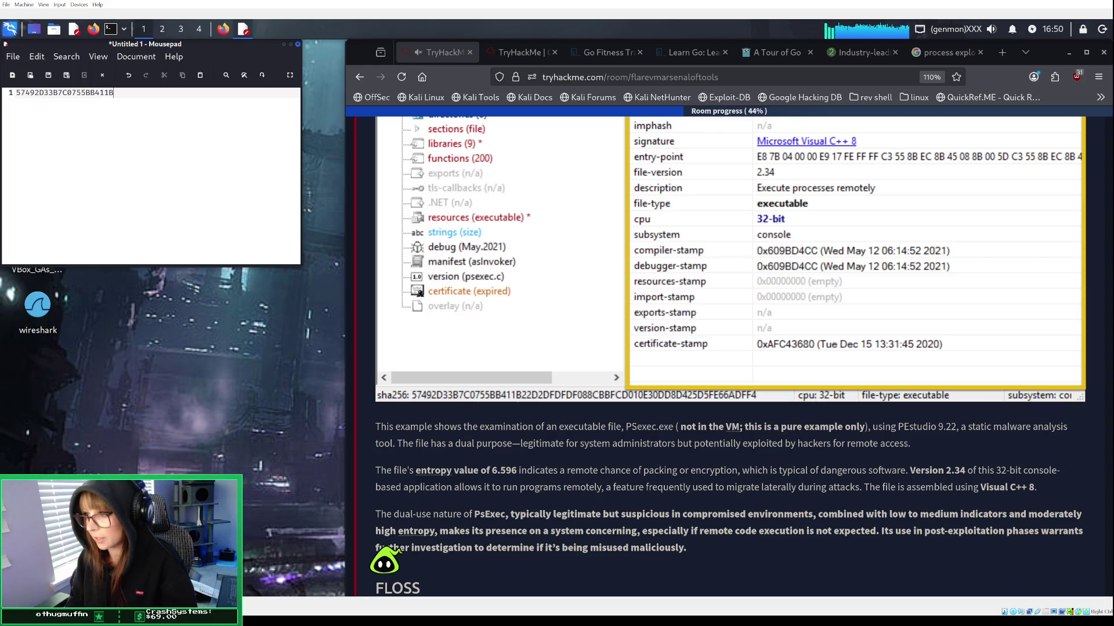
type("22")
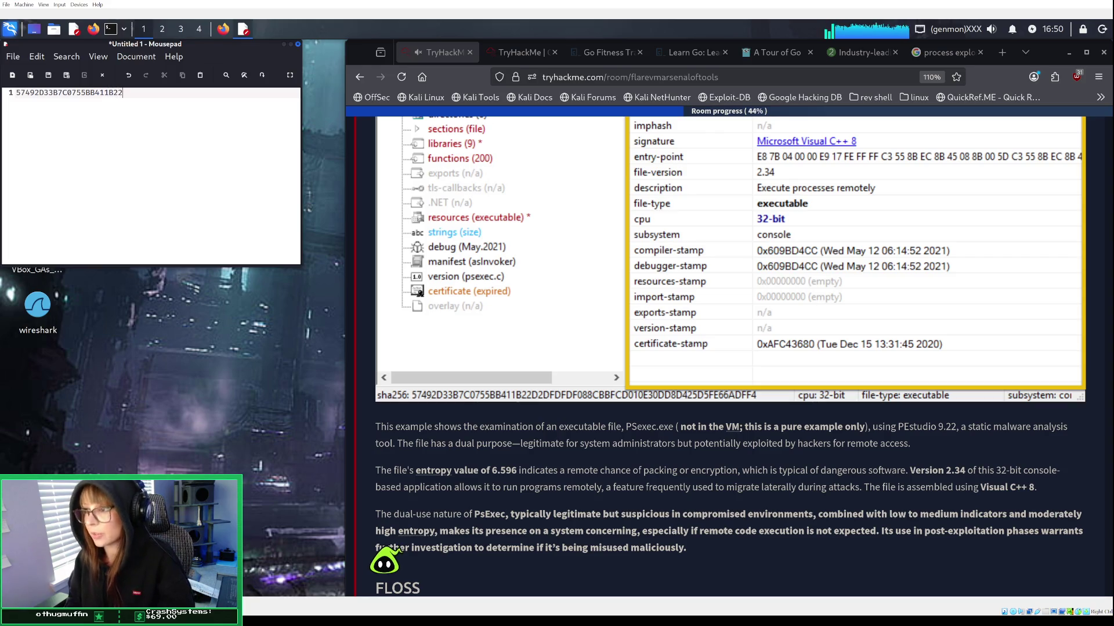
type("D2")
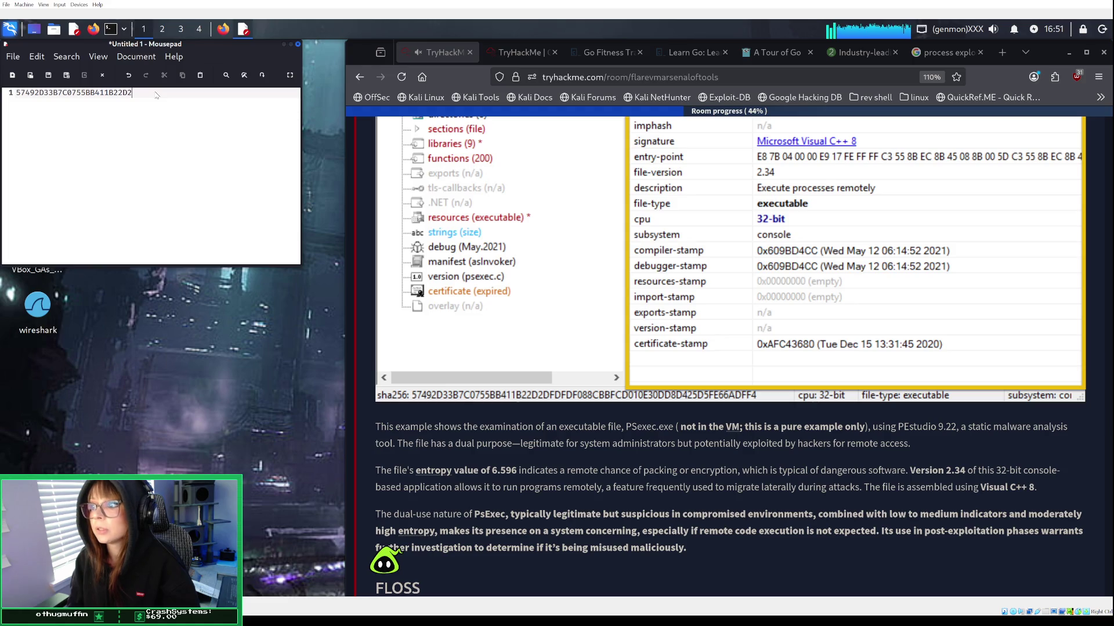
Type the remaining hash characters ending in 'DFF4' and select the whole line.
type("DF")
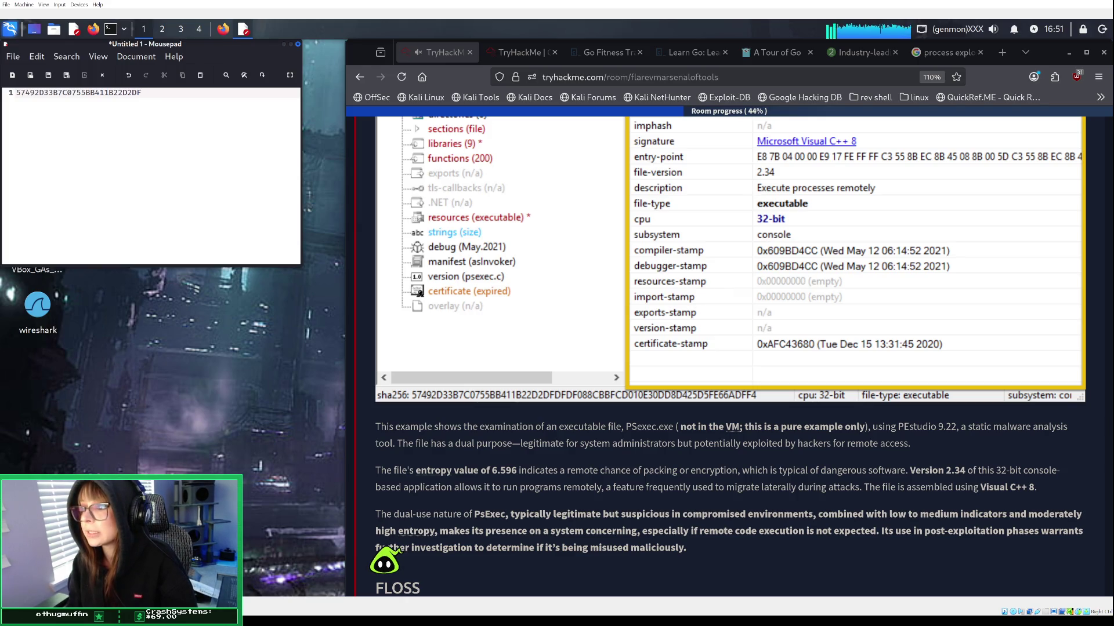
type("DF")
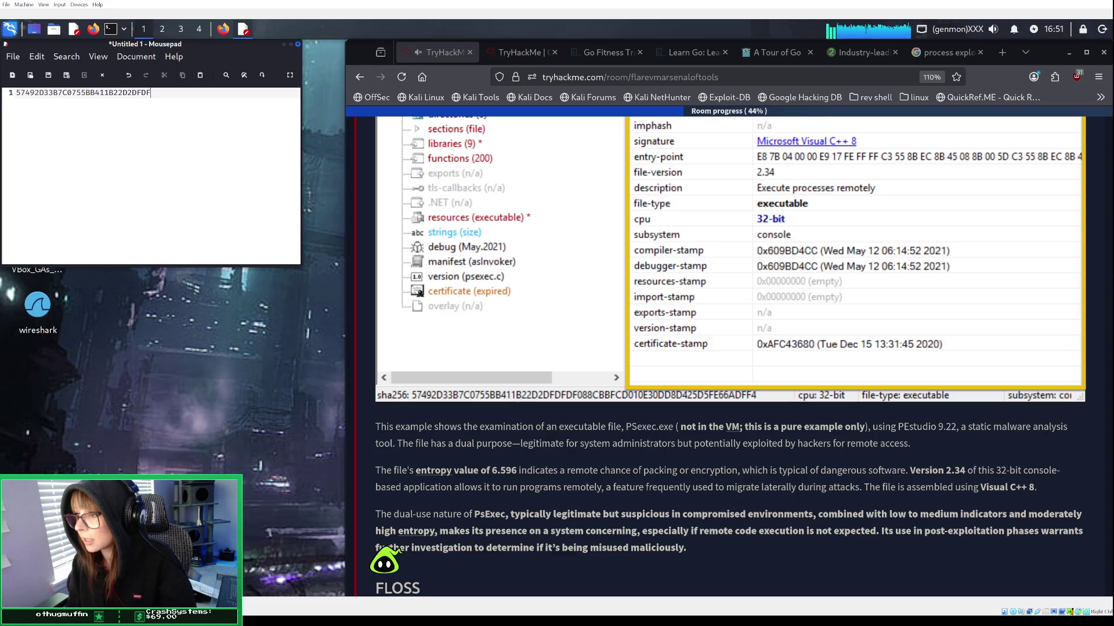
type("DF")
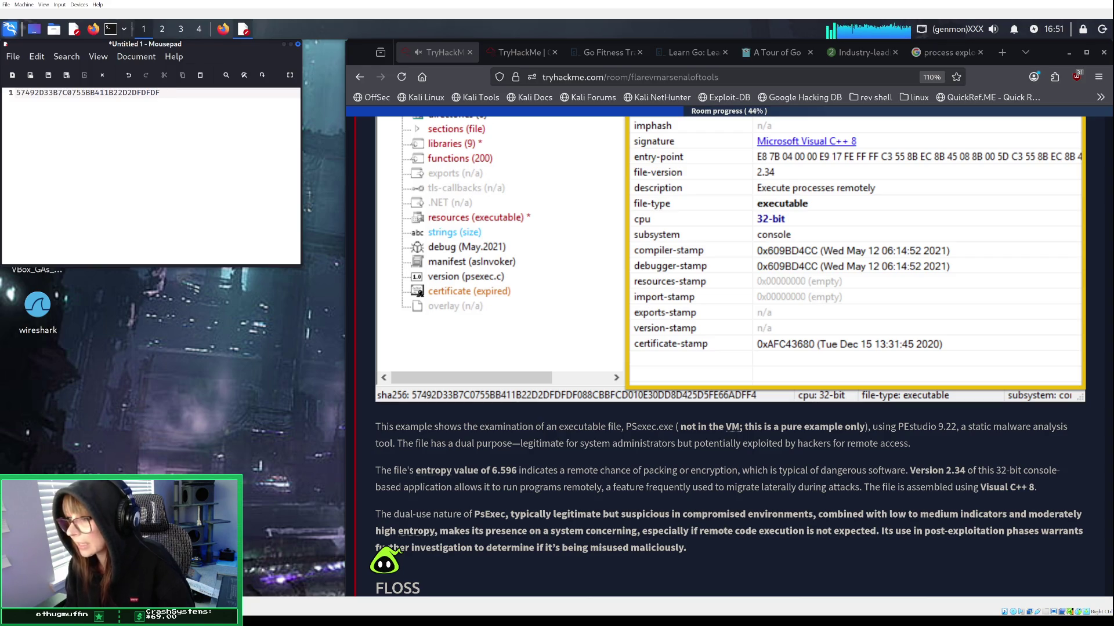
type("088")
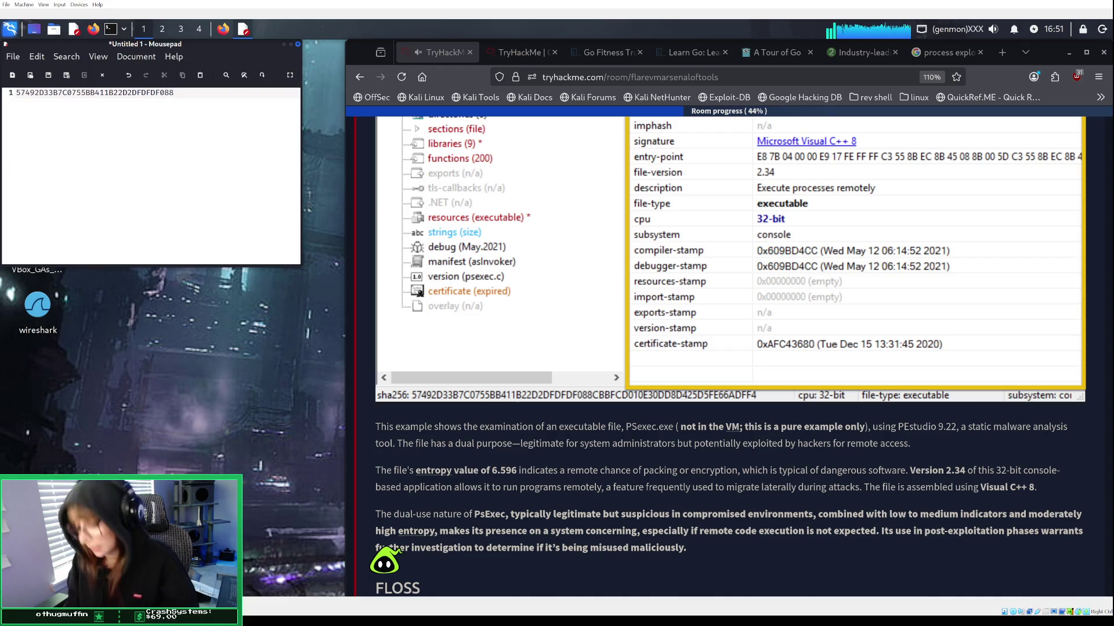
type("CBB")
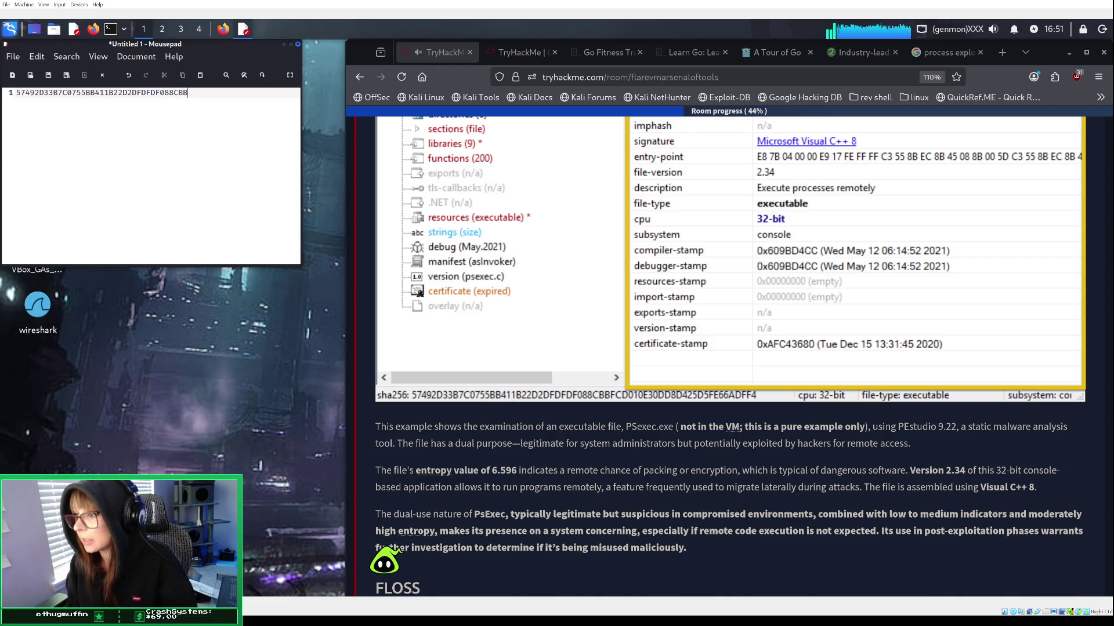
type("F")
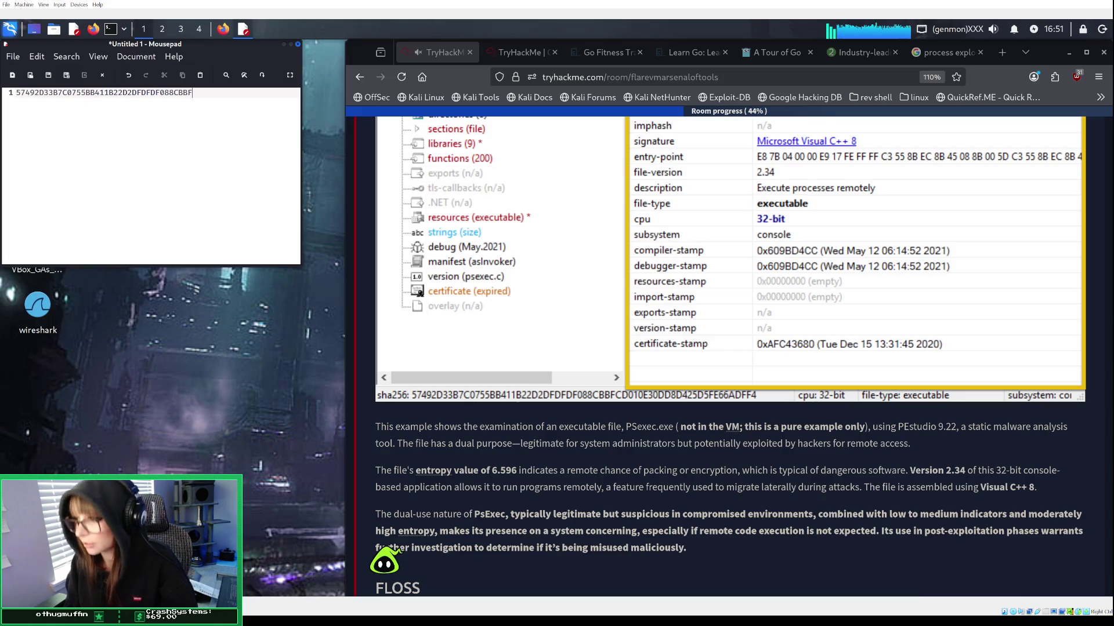
type("CD")
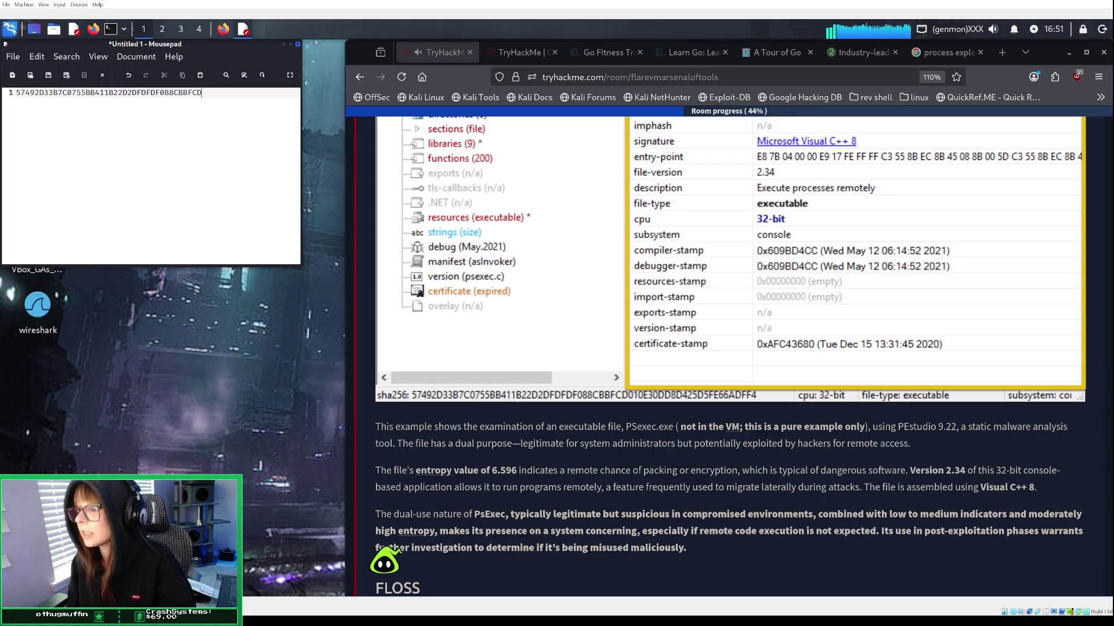
type("01")
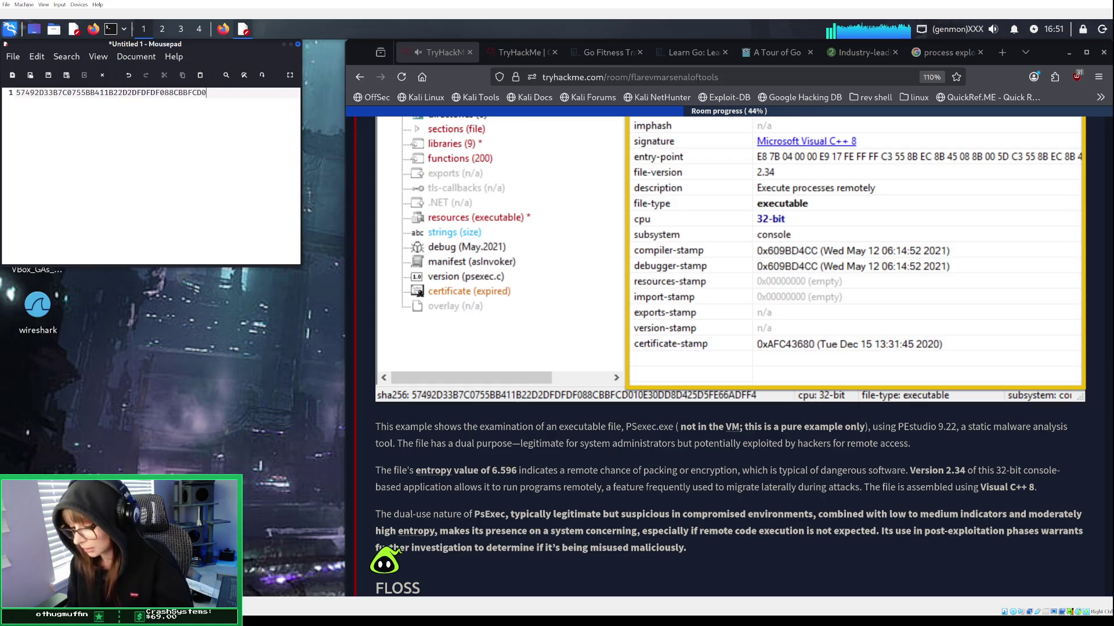
type("0E")
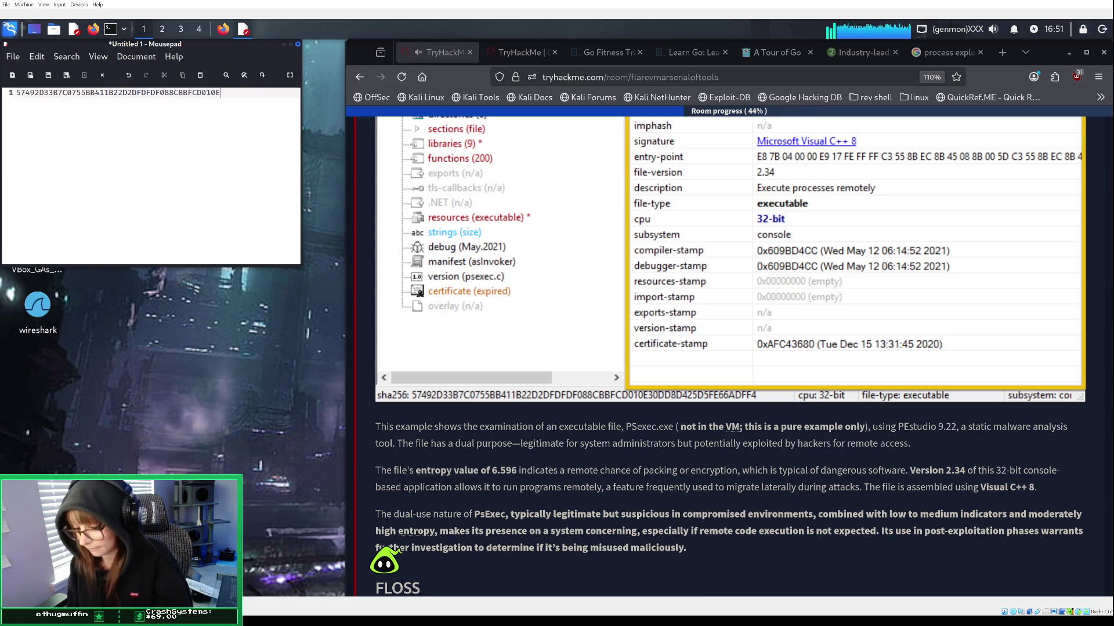
type("30DD")
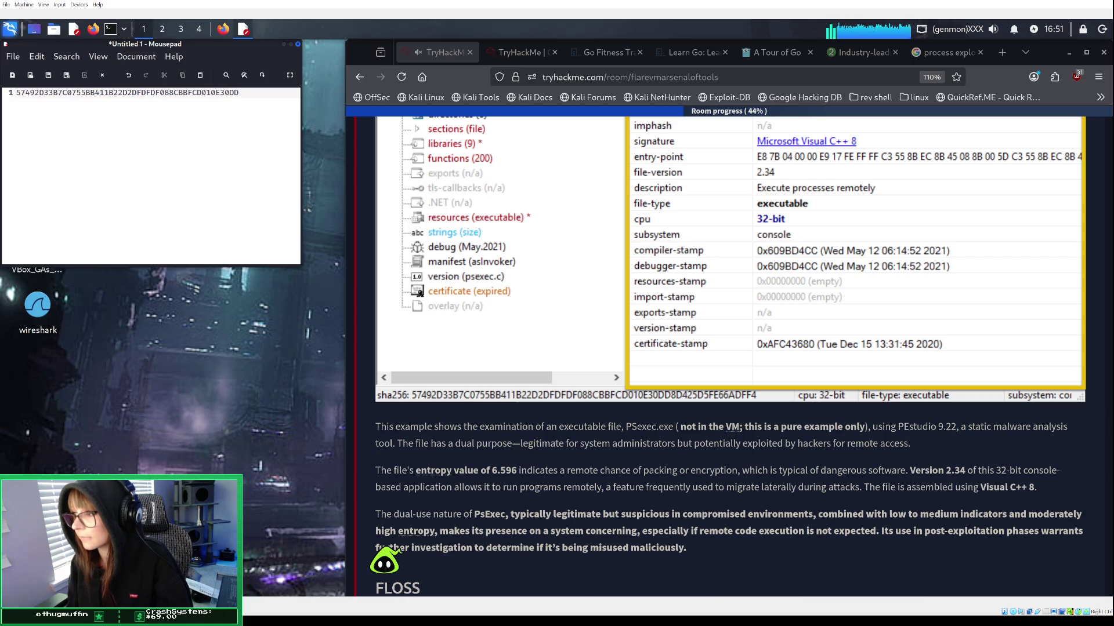
type("8D")
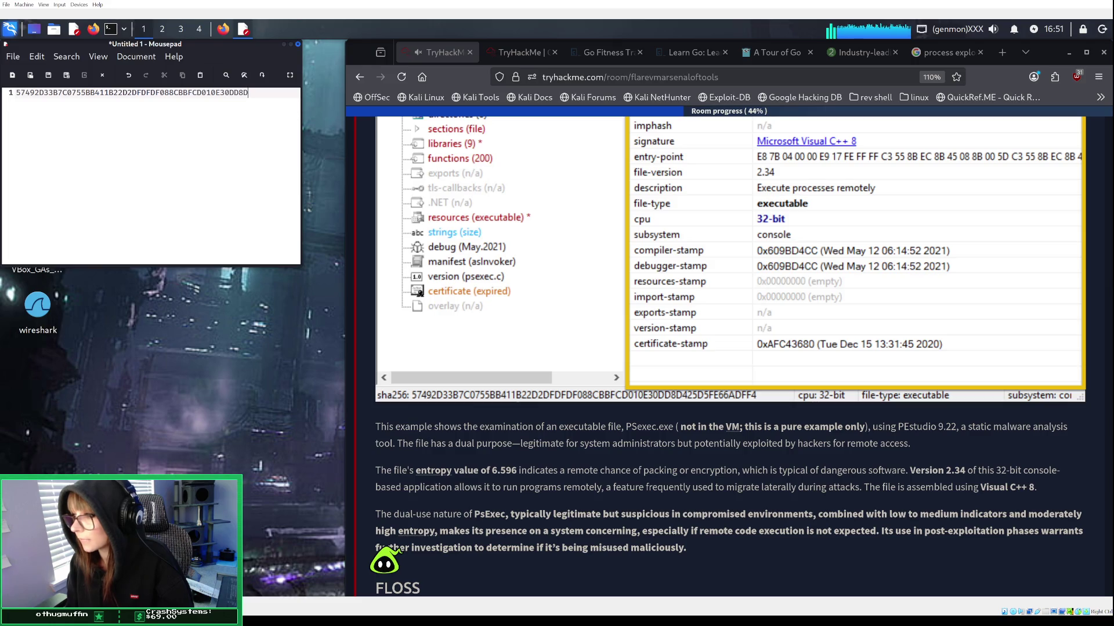
type("425")
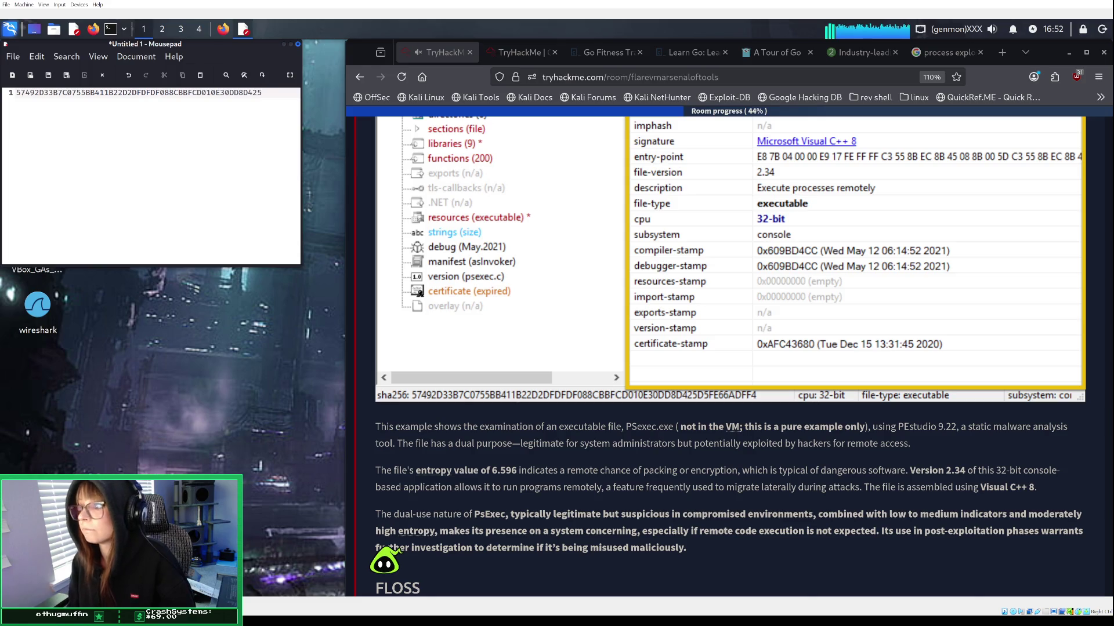
type("D")
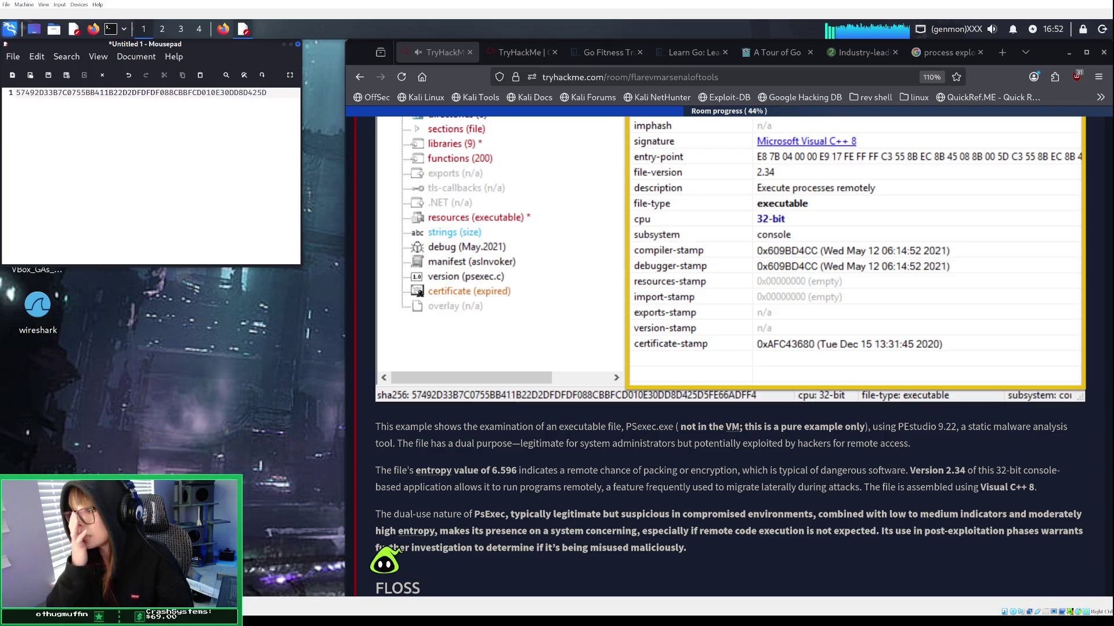
type("5")
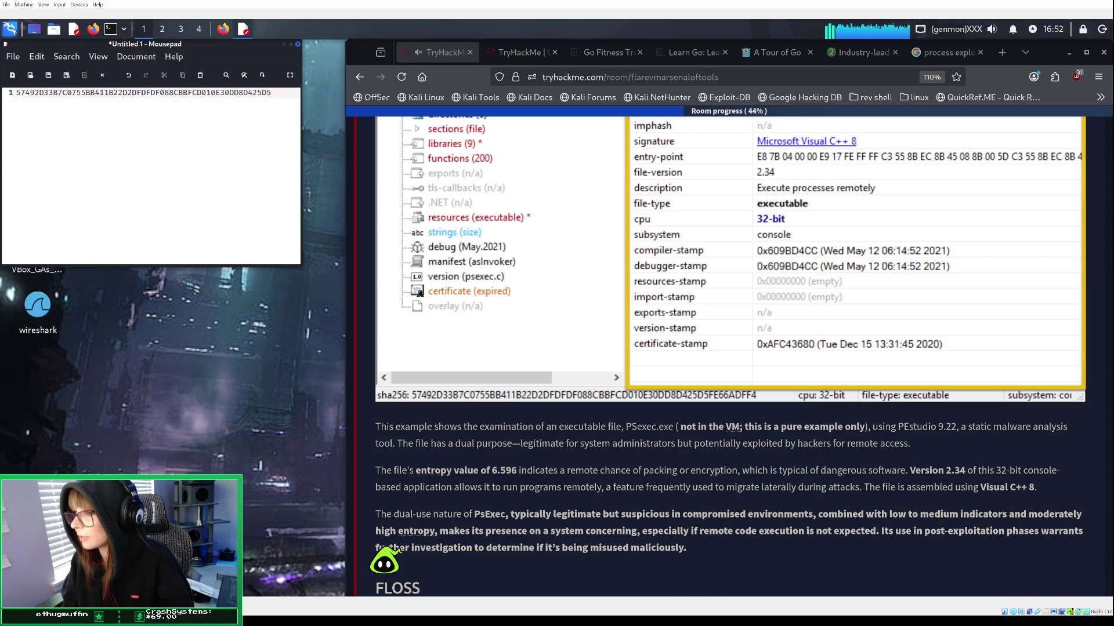
type("FE")
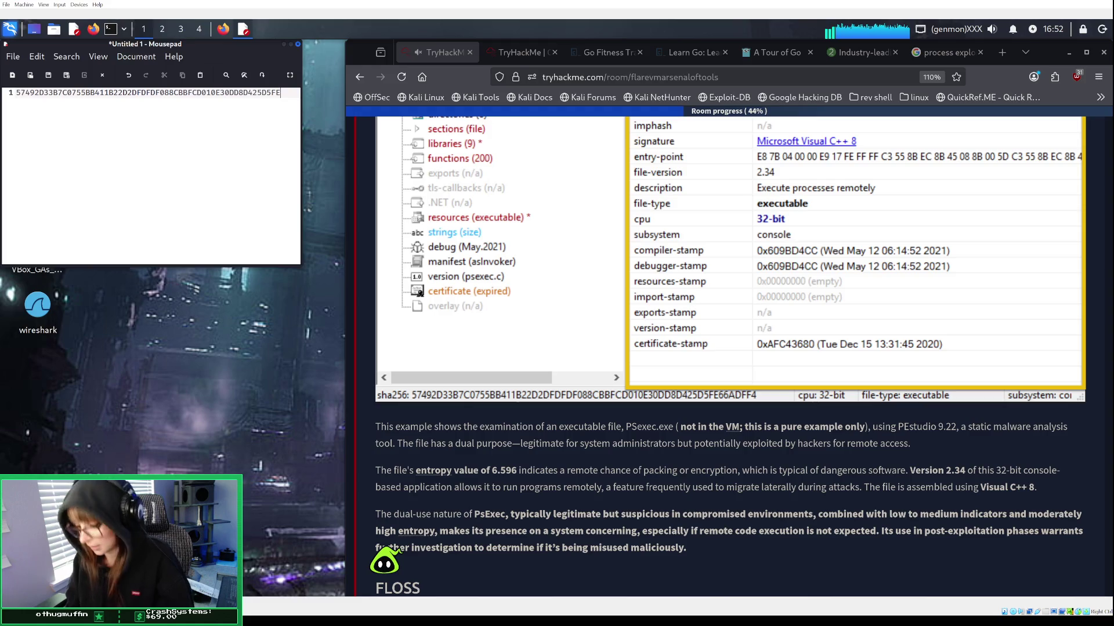
type("66A-")
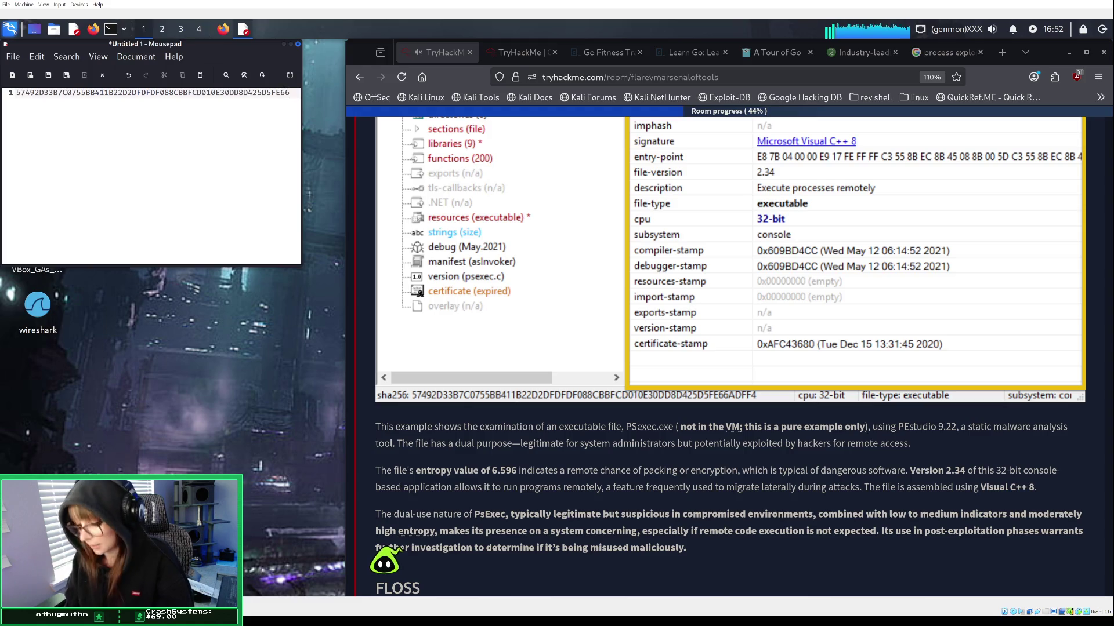
type("DFF4")
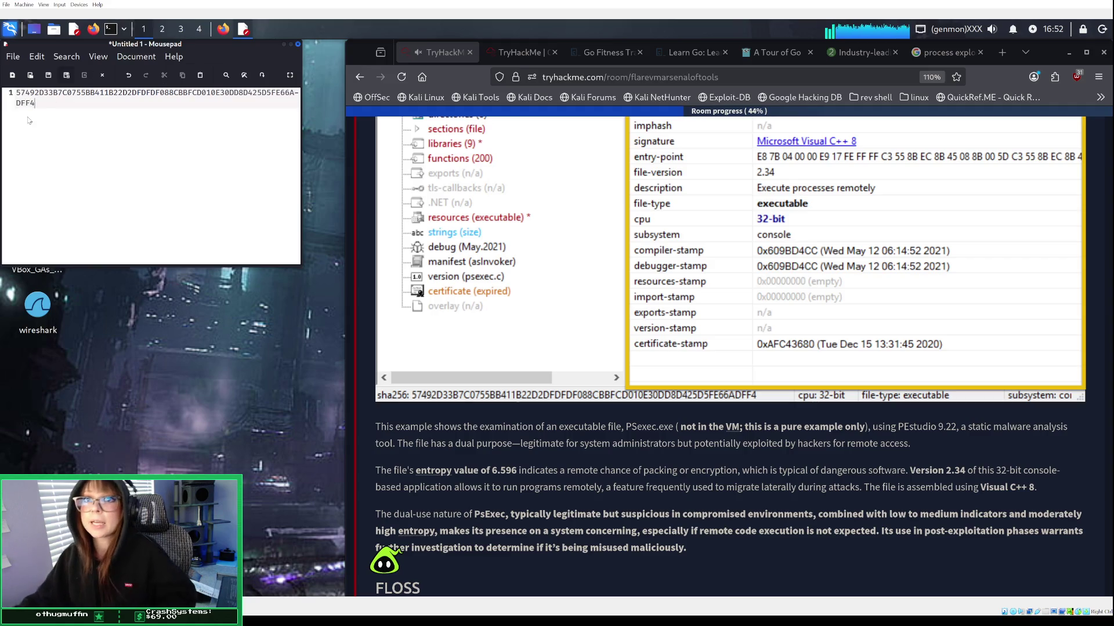
left_click_drag(35, 103, 15, 93)
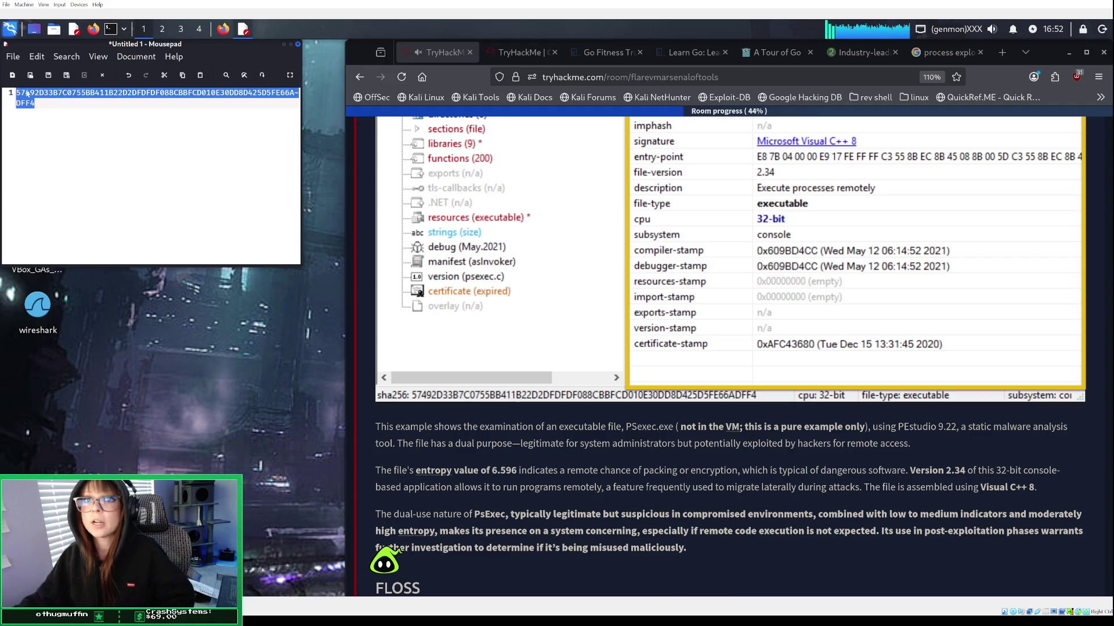
Cut the hash from Mousepad, paste it into the sha256 answer field, and check it.
right_click(26, 93)
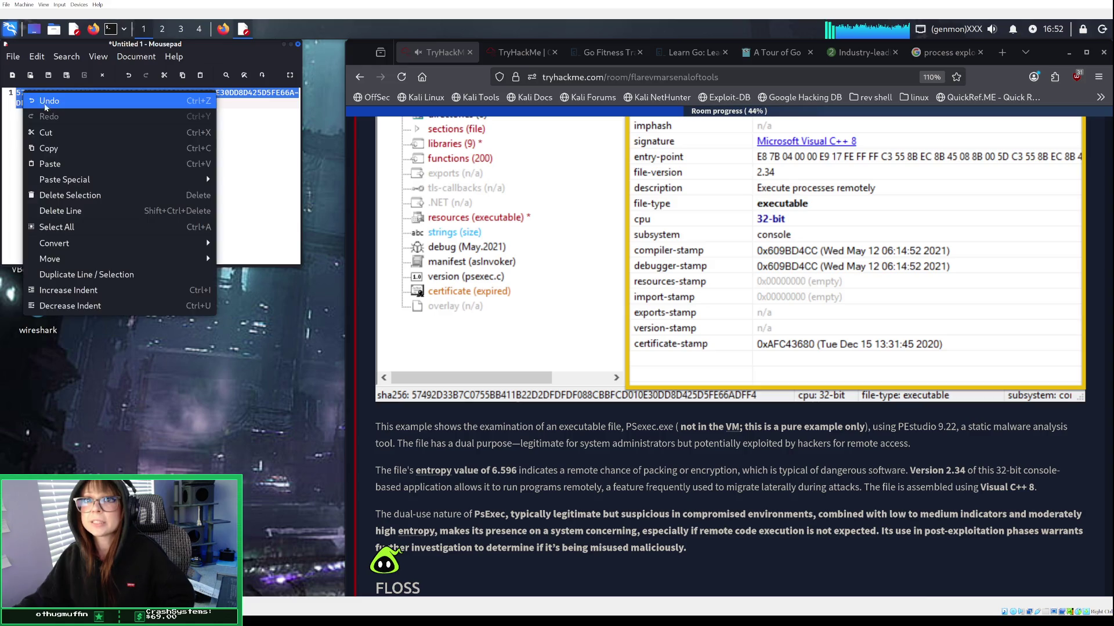
left_click(96, 132)
scroll(485, 271, "down", 10)
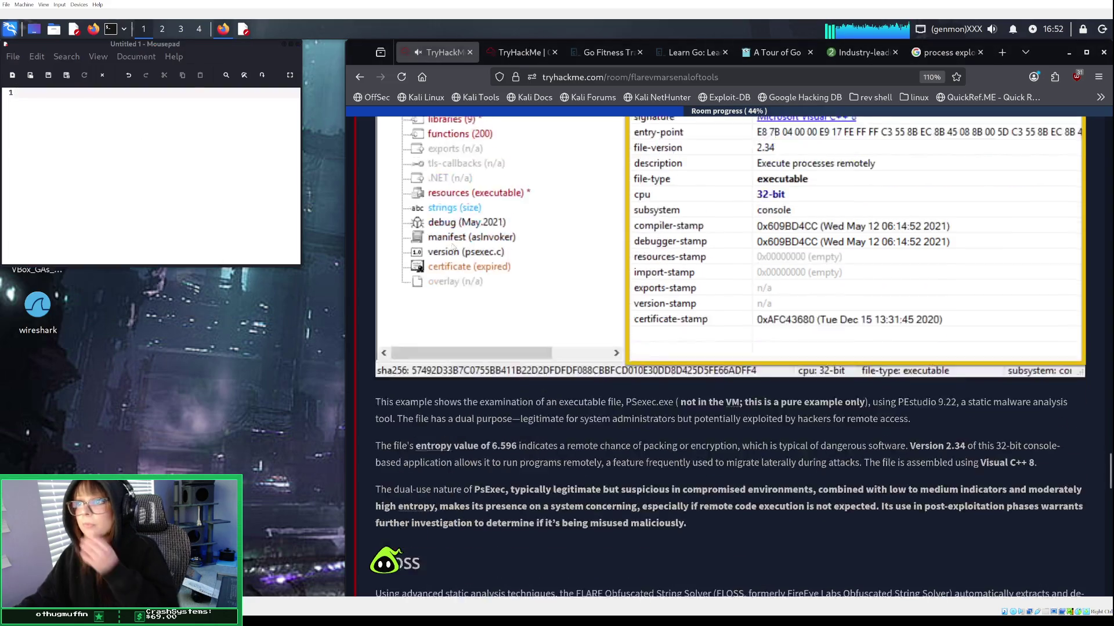
scroll(482, 270, "down", 8)
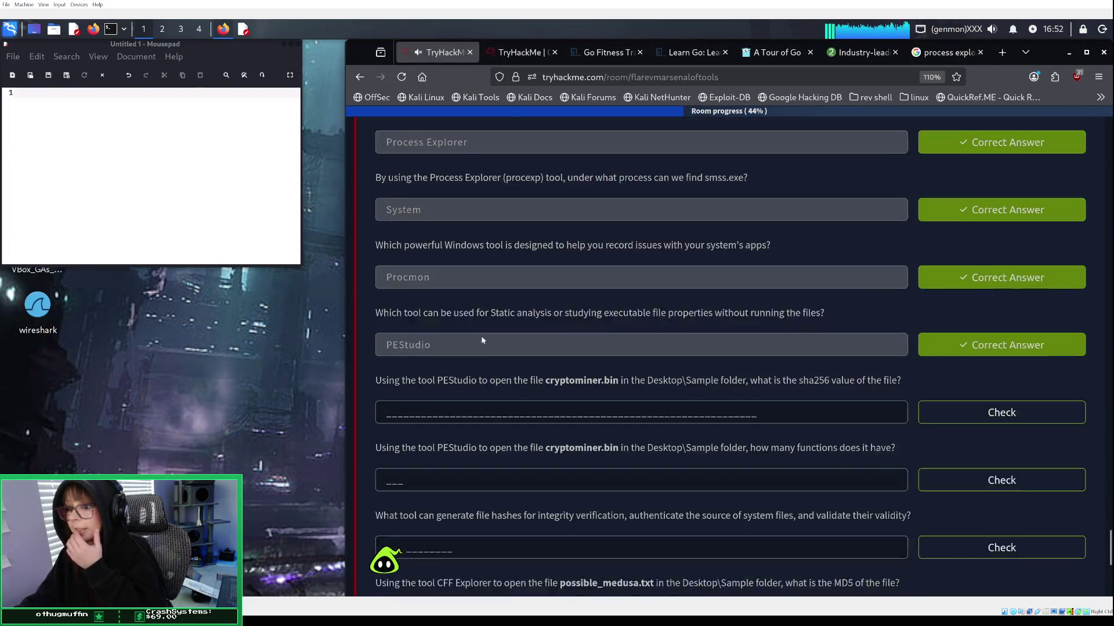
right_click(469, 398)
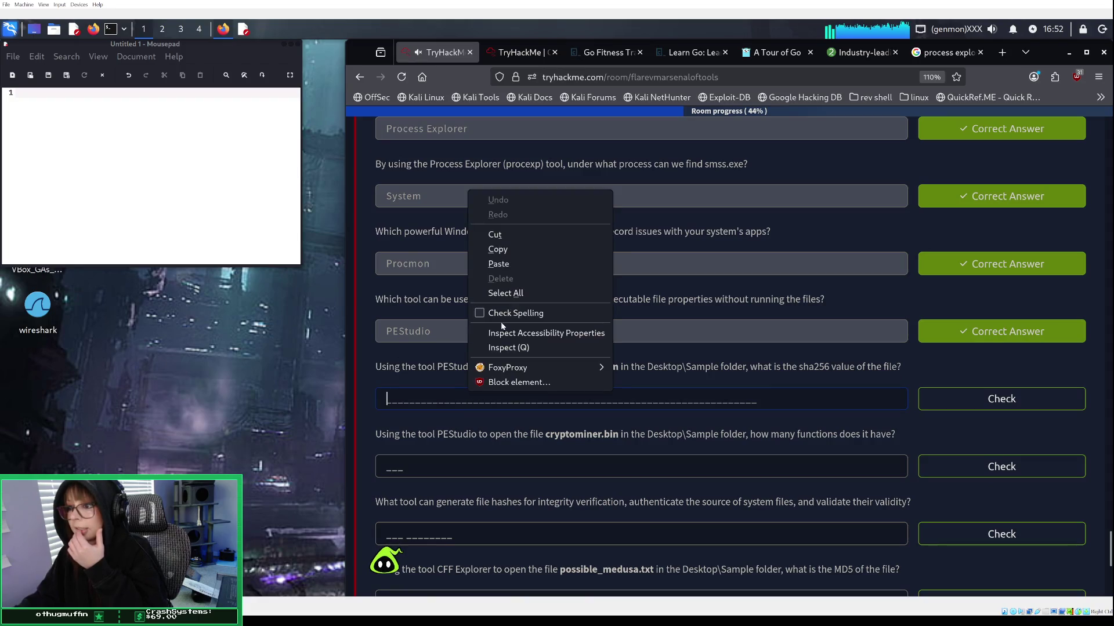
left_click(517, 262)
left_click(962, 401)
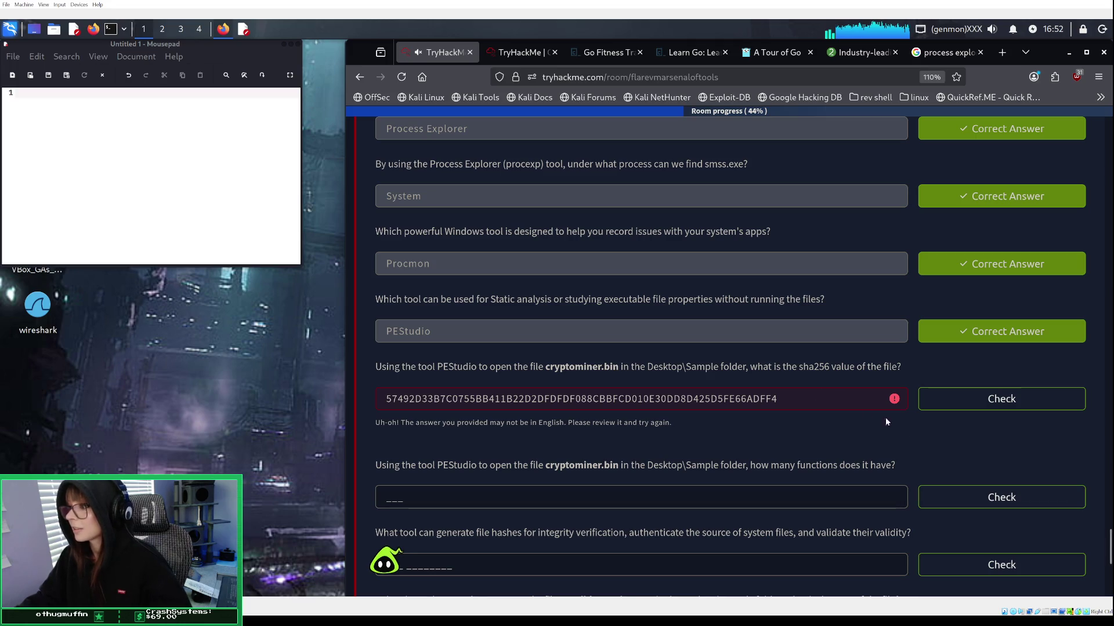
left_click_drag(1108, 545, 1105, 113)
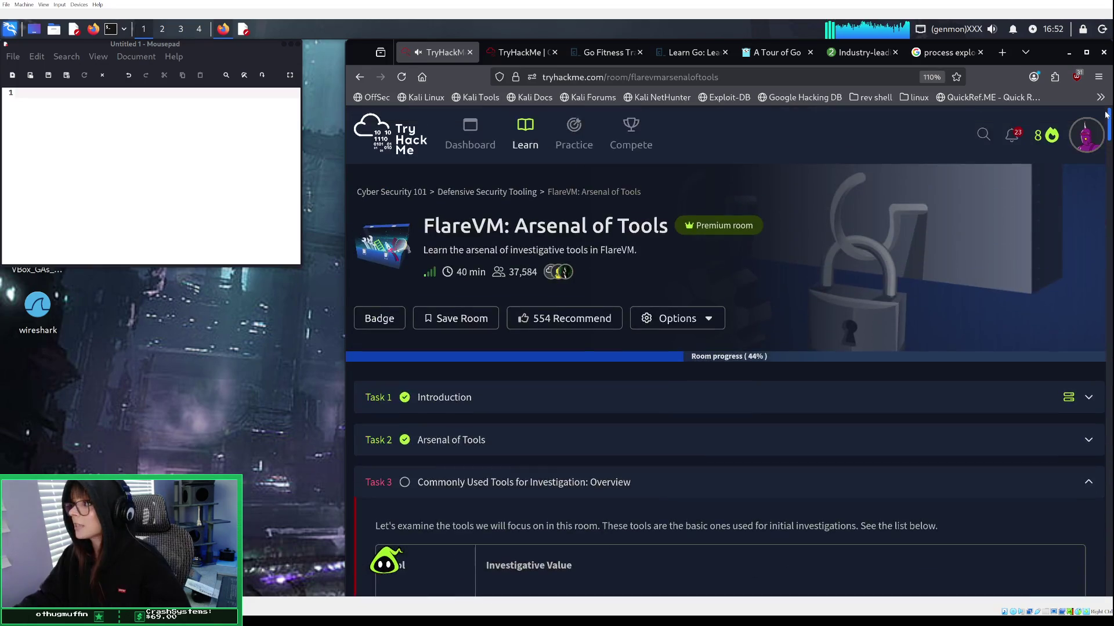
Expand Task 1 Introduction and scroll through it.
left_click(993, 404)
scroll(992, 410, "down", 15)
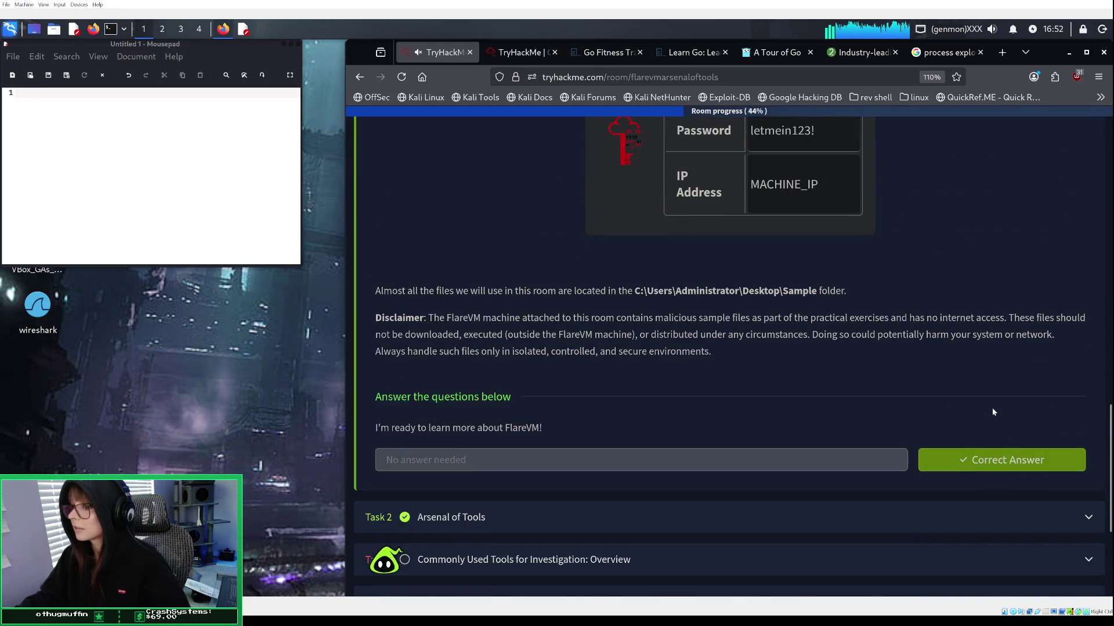
scroll(992, 408, "up", 3)
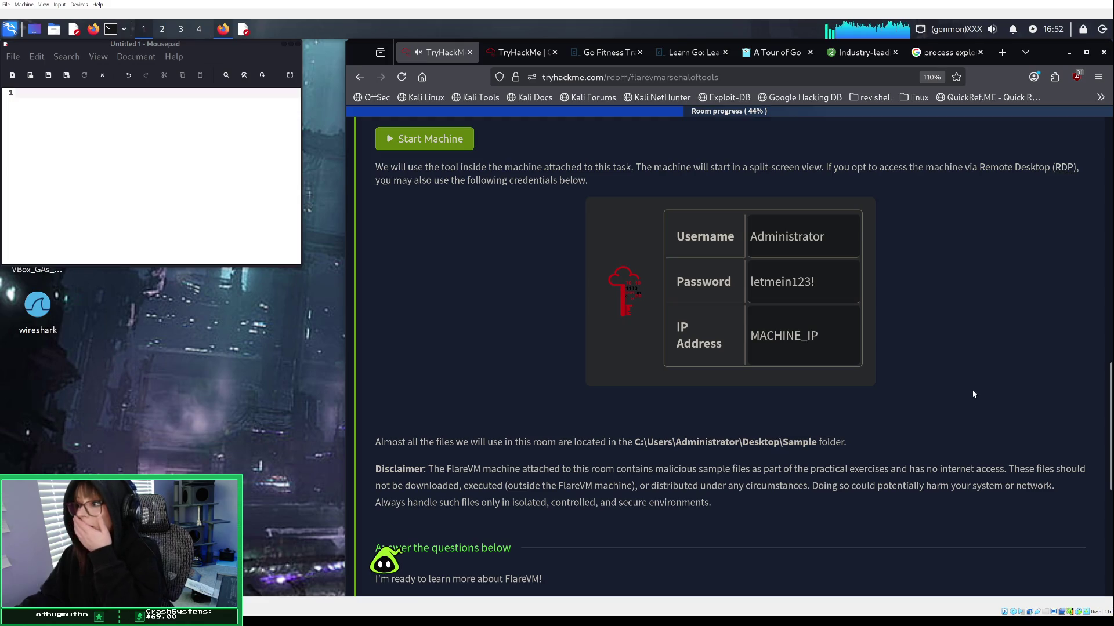
scroll(973, 394, "down", 5)
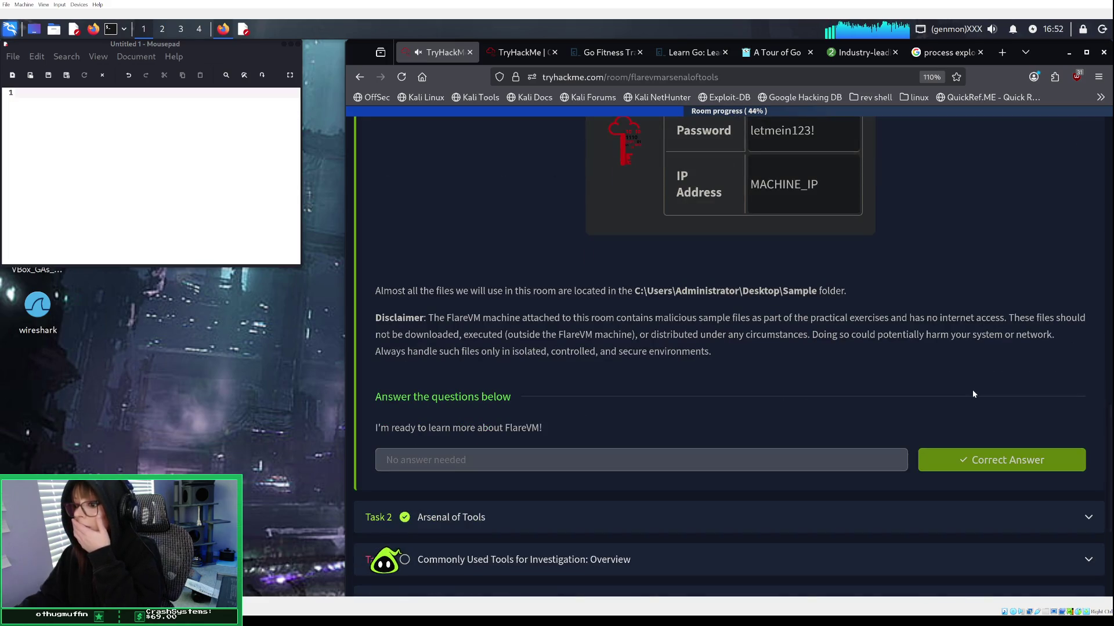
scroll(963, 406, "down", 2)
Expand Task 2 Arsenal of Tools and read through its tool list.
left_click(934, 465)
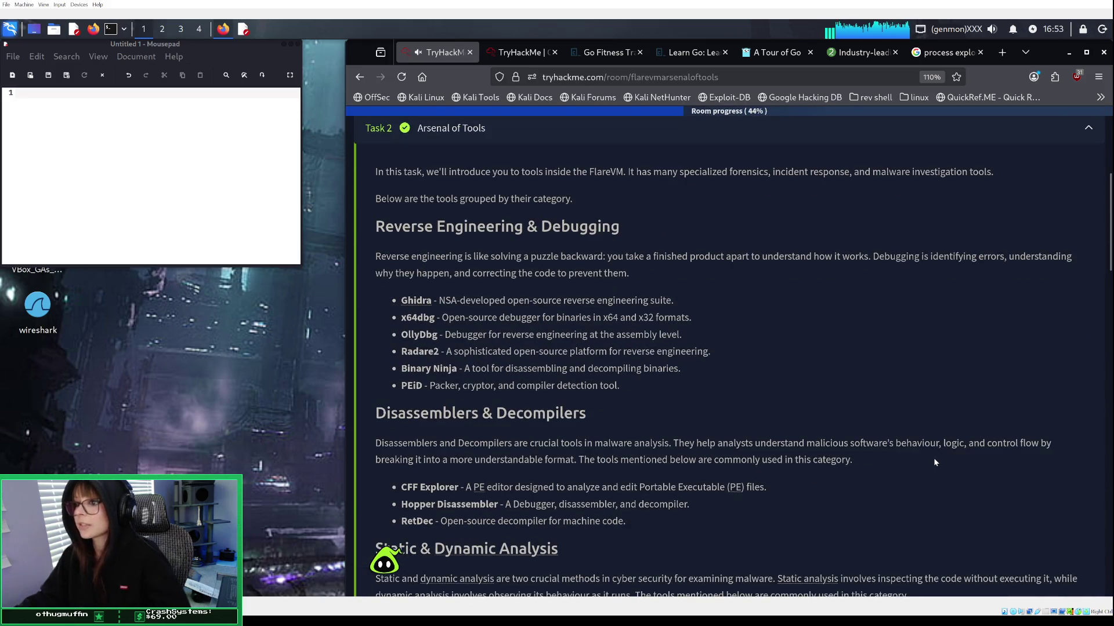
scroll(935, 452, "down", 5)
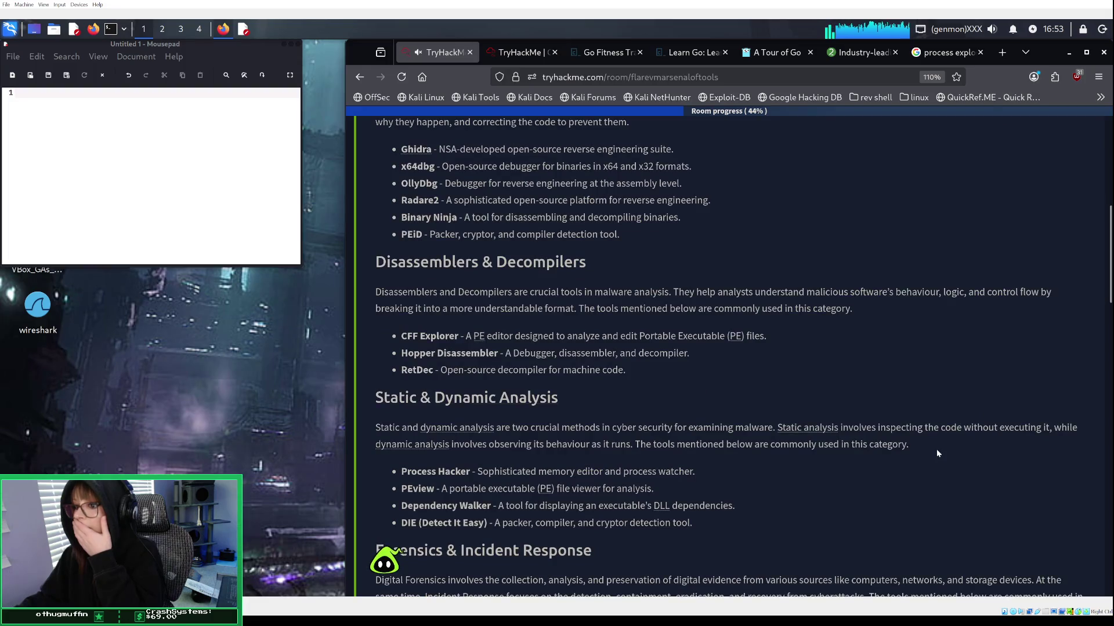
scroll(972, 409, "down", 6)
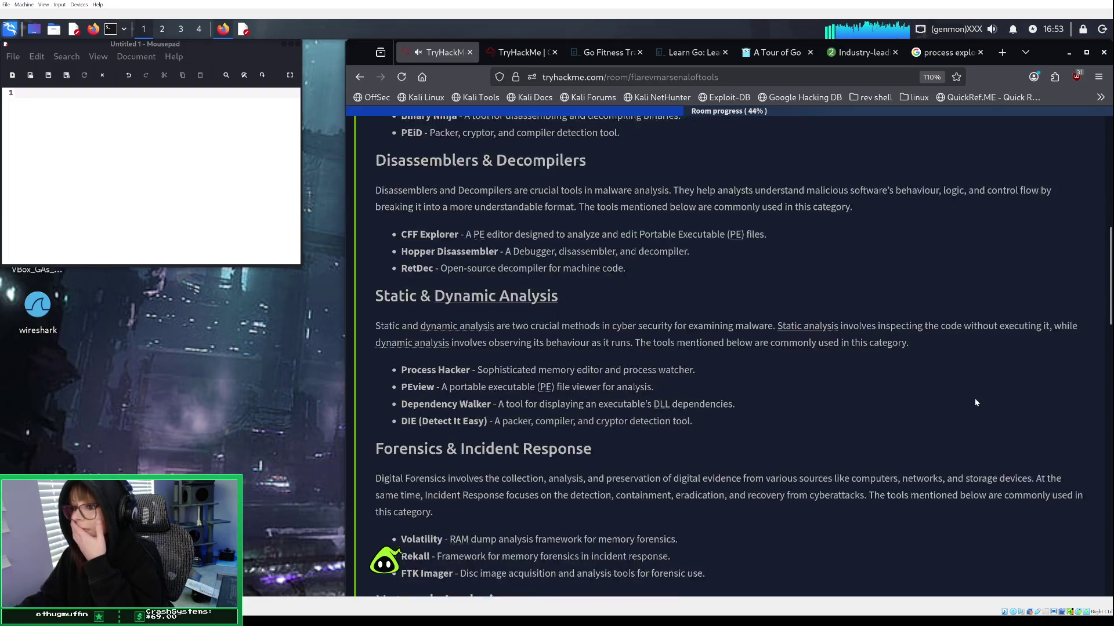
scroll(974, 398, "down", 3)
scroll(975, 400, "down", 10)
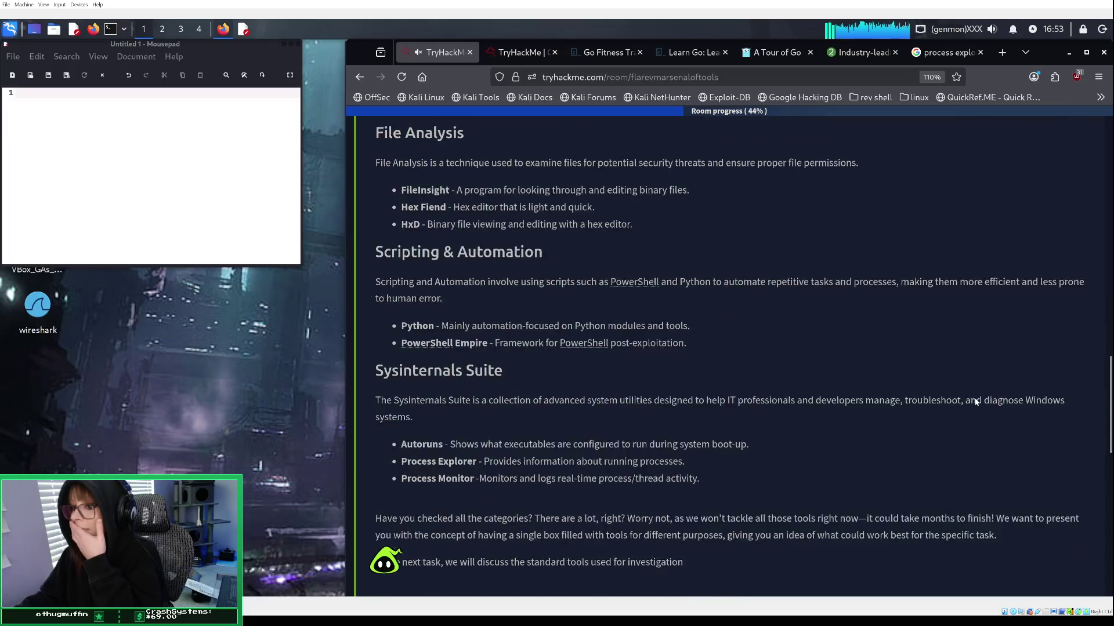
scroll(975, 400, "up", 1)
scroll(975, 399, "up", 20)
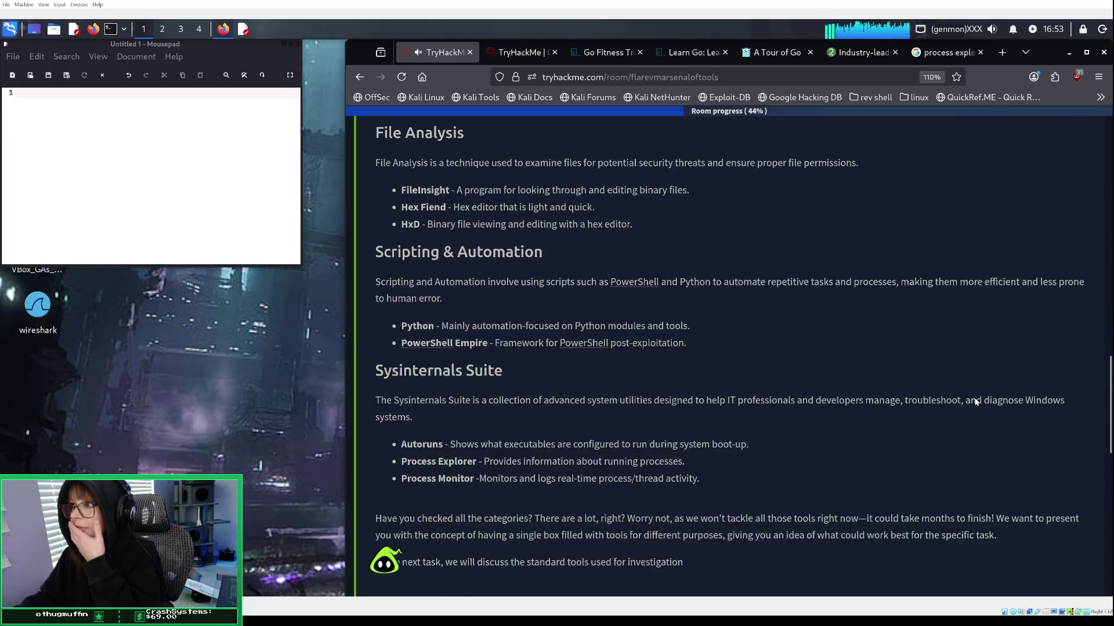
scroll(974, 392, "up", 4)
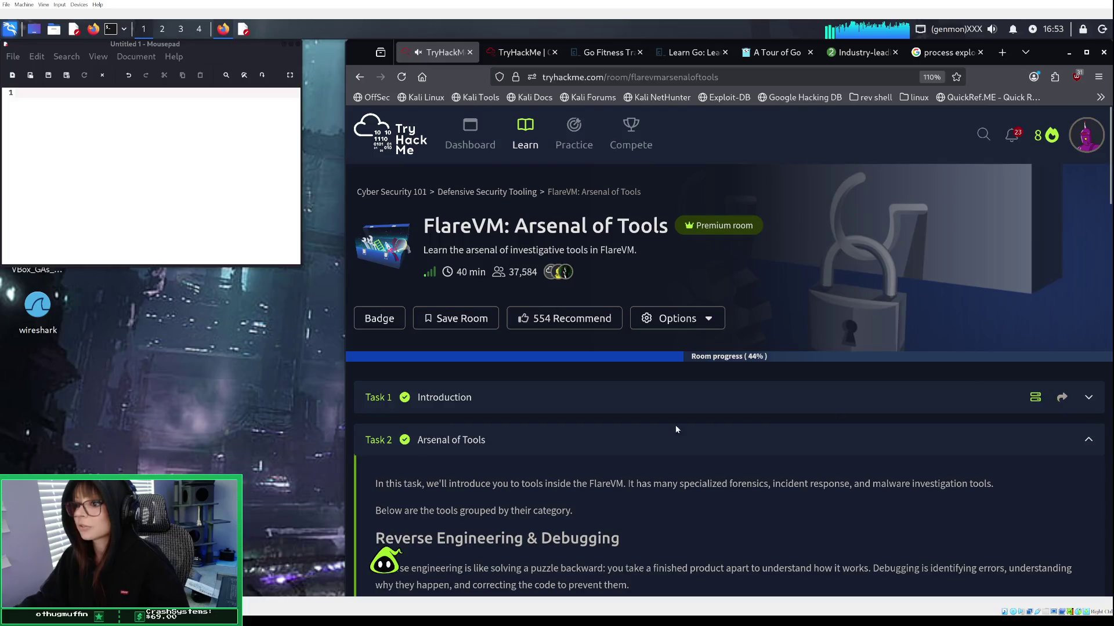
Reopen Task 1 and scroll through its introduction again.
left_click(586, 404)
scroll(564, 424, "down", 2)
scroll(564, 423, "down", 8)
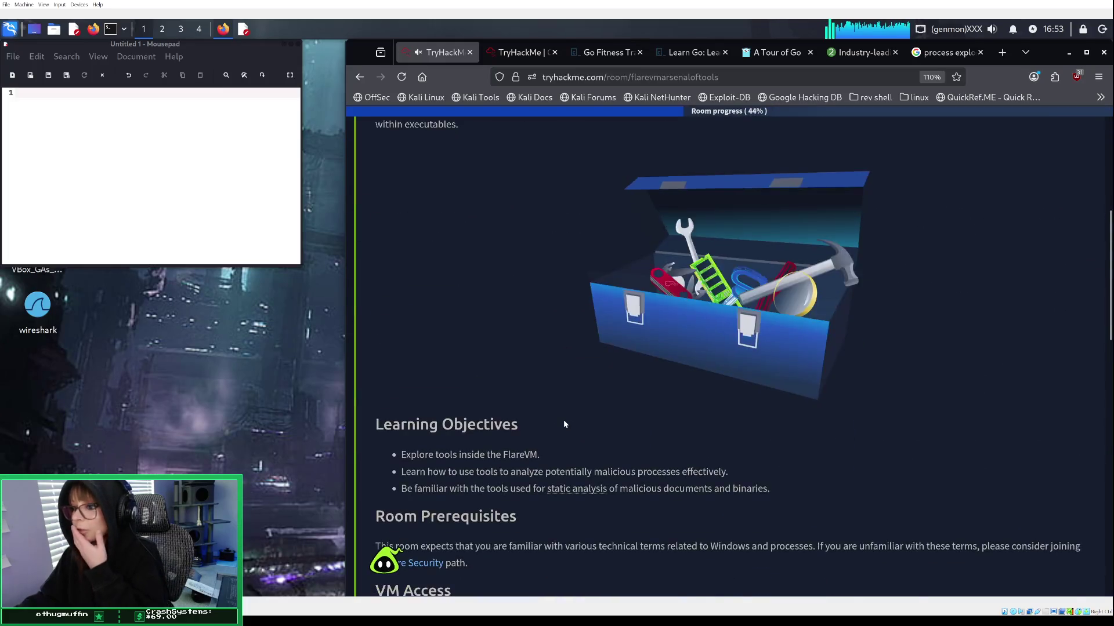
scroll(642, 420, "down", 3)
scroll(642, 420, "down", 5)
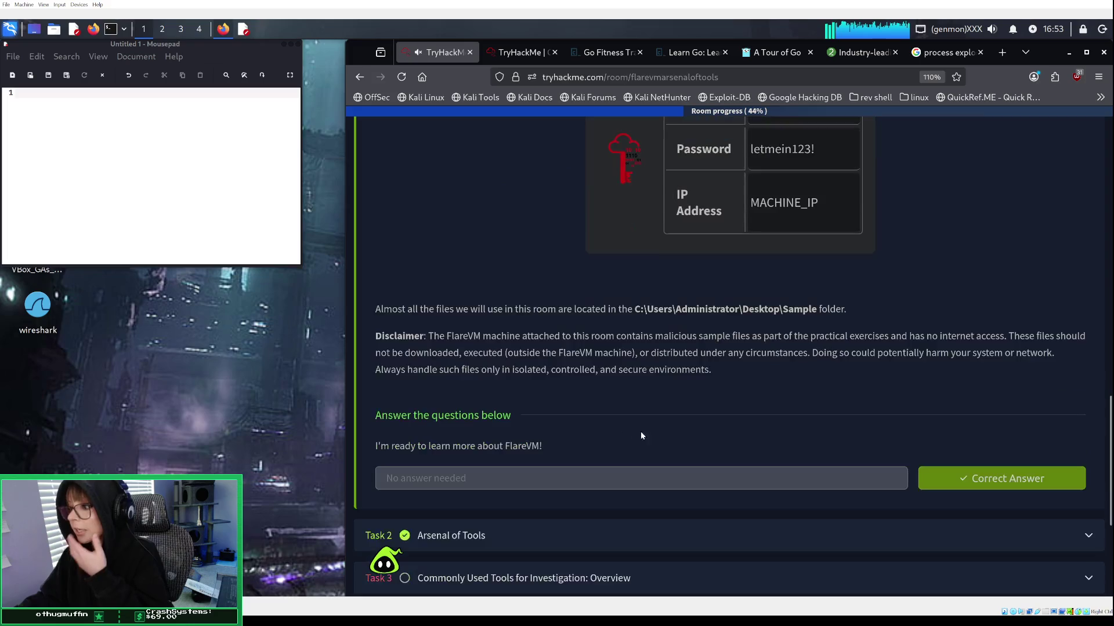
scroll(841, 424, "up", 15)
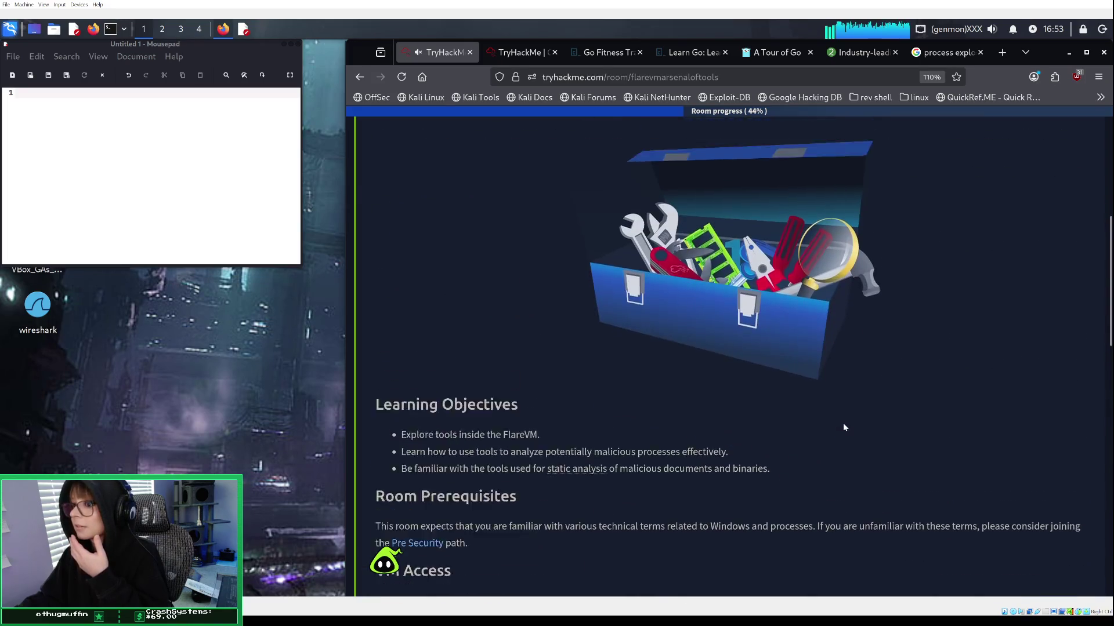
scroll(743, 397, "down", 5)
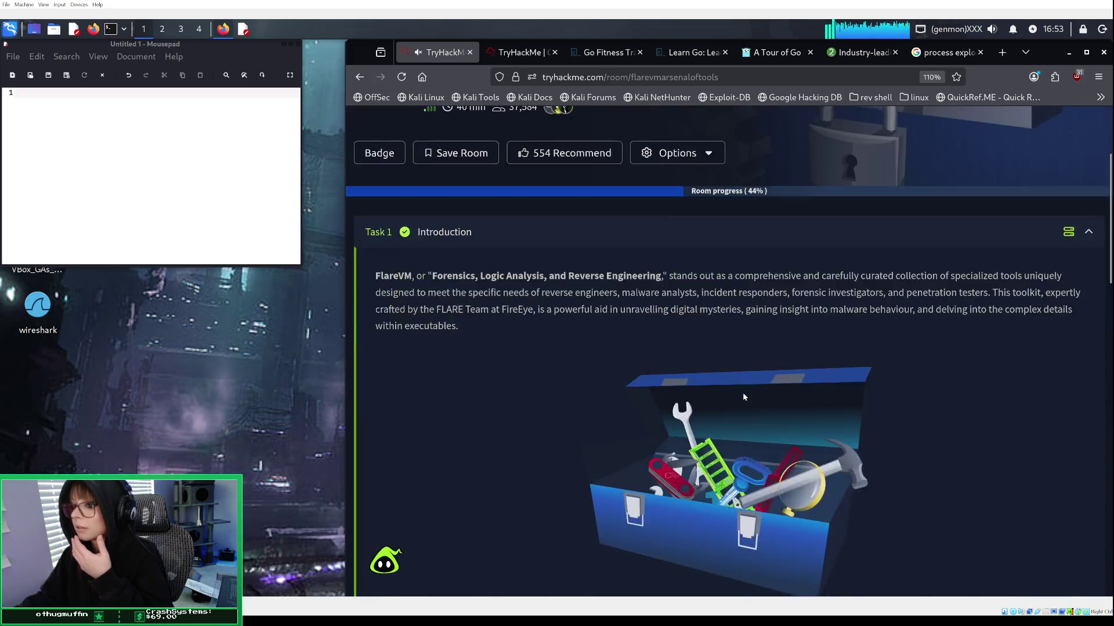
scroll(744, 397, "down", 2)
scroll(744, 397, "down", 5)
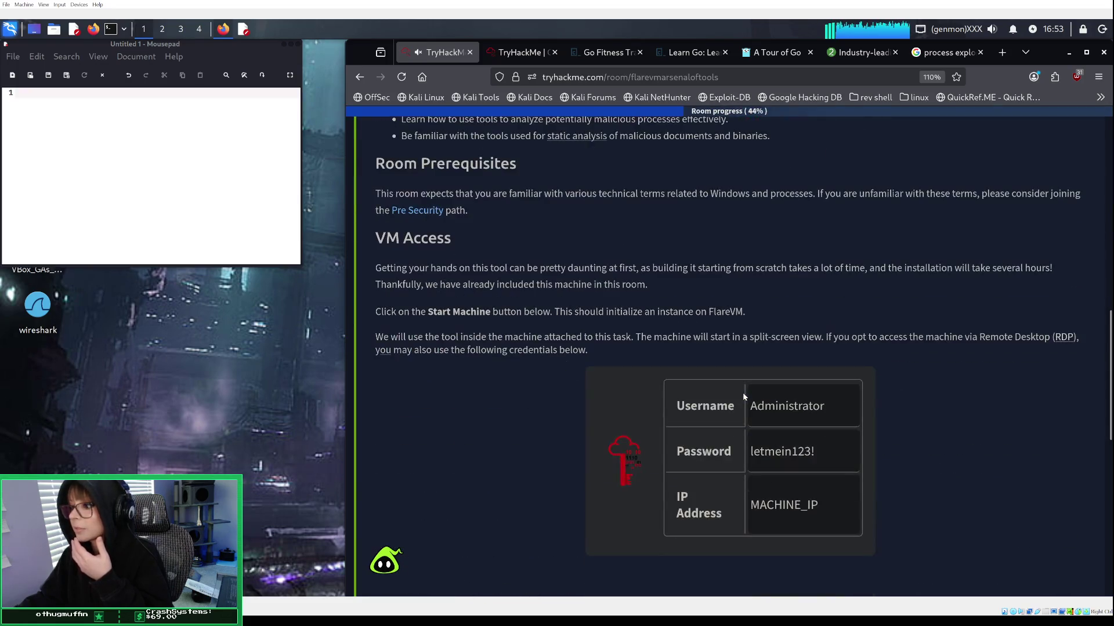
scroll(502, 187, "up", 1)
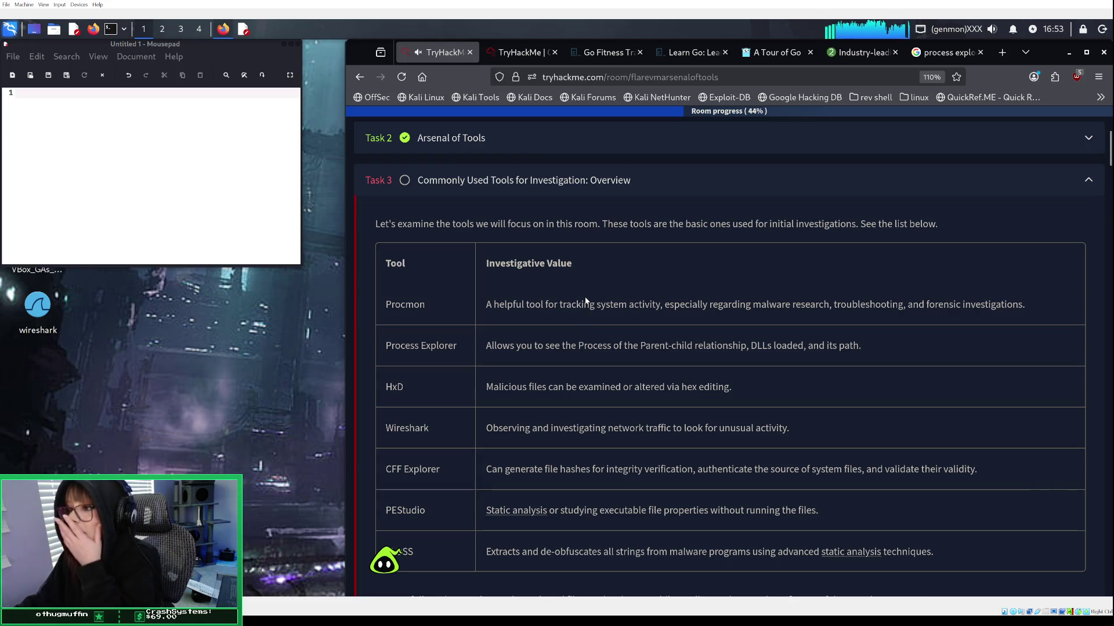
Expand Task 1 to its VM Access section and start the FlareVM machine.
scroll(582, 224, "up", 3)
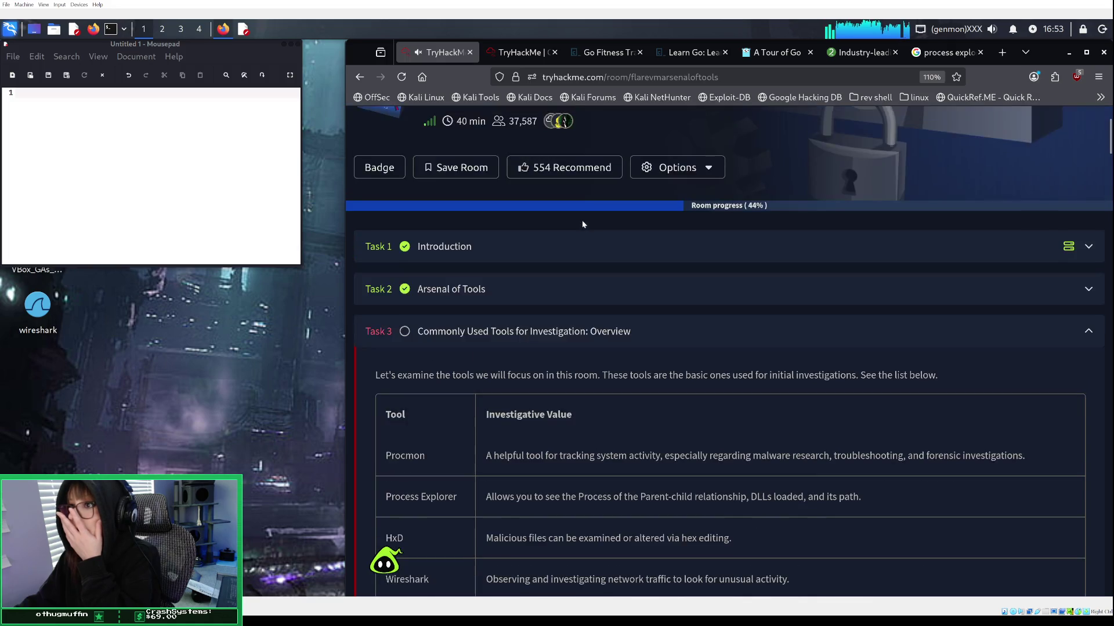
left_click(565, 253)
scroll(555, 302, "down", 5)
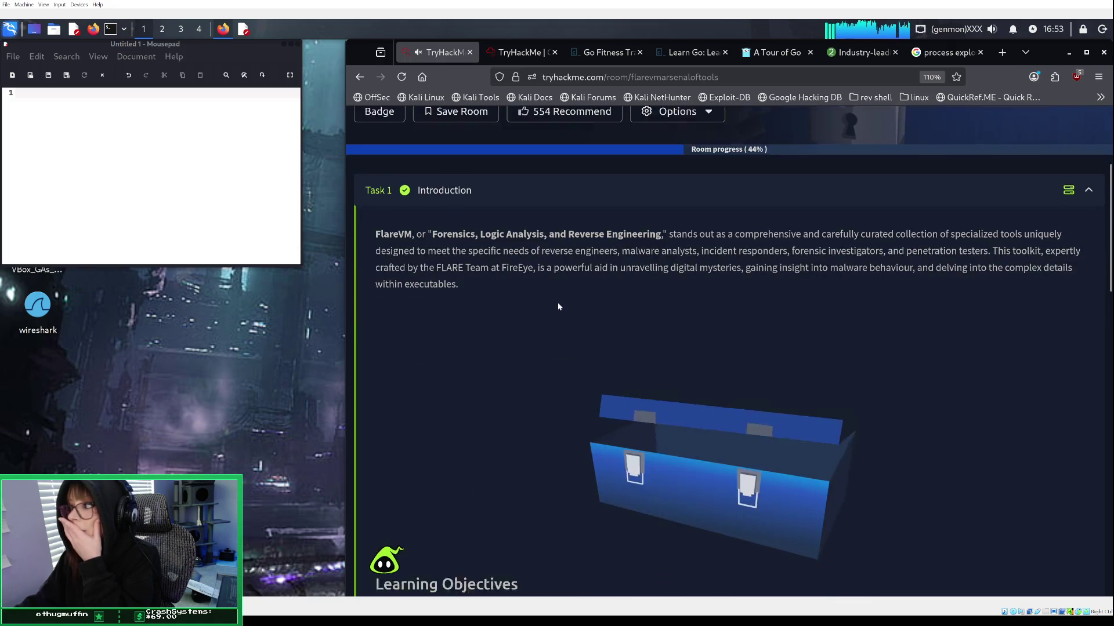
scroll(556, 307, "down", 3)
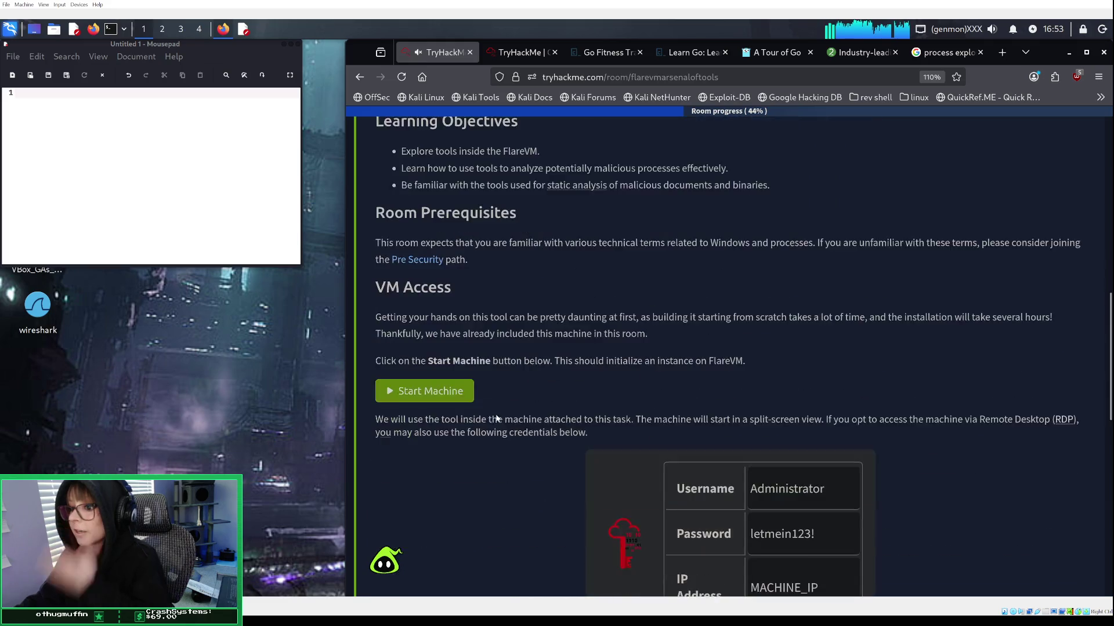
left_click(424, 390)
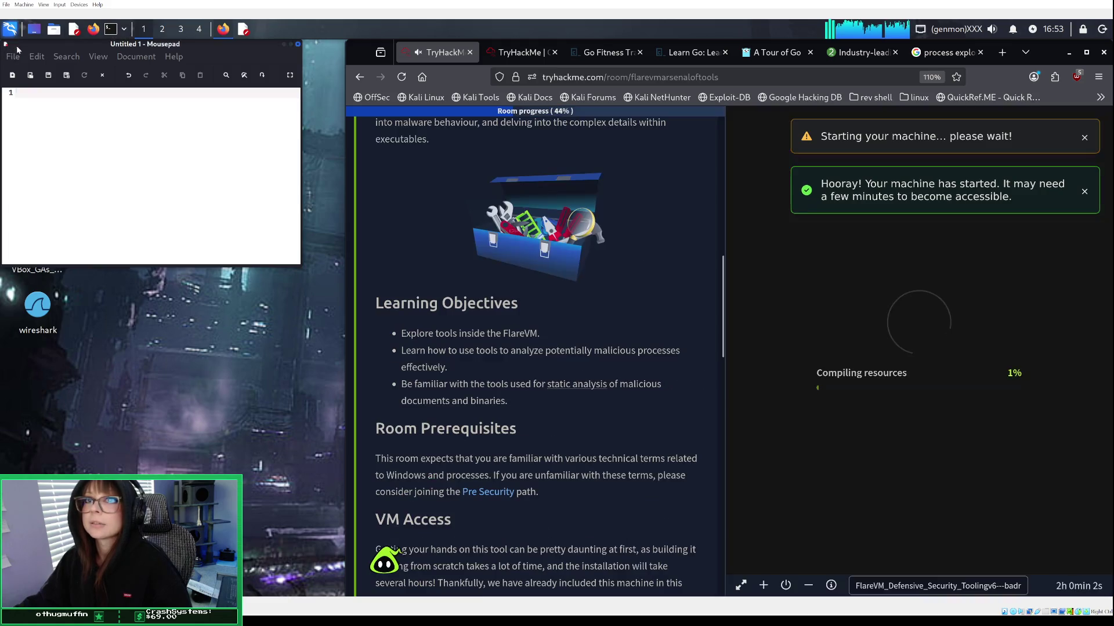
Move the empty Mousepad notes aside and close them.
left_click_drag(161, 41, 214, 68)
left_click(351, 76)
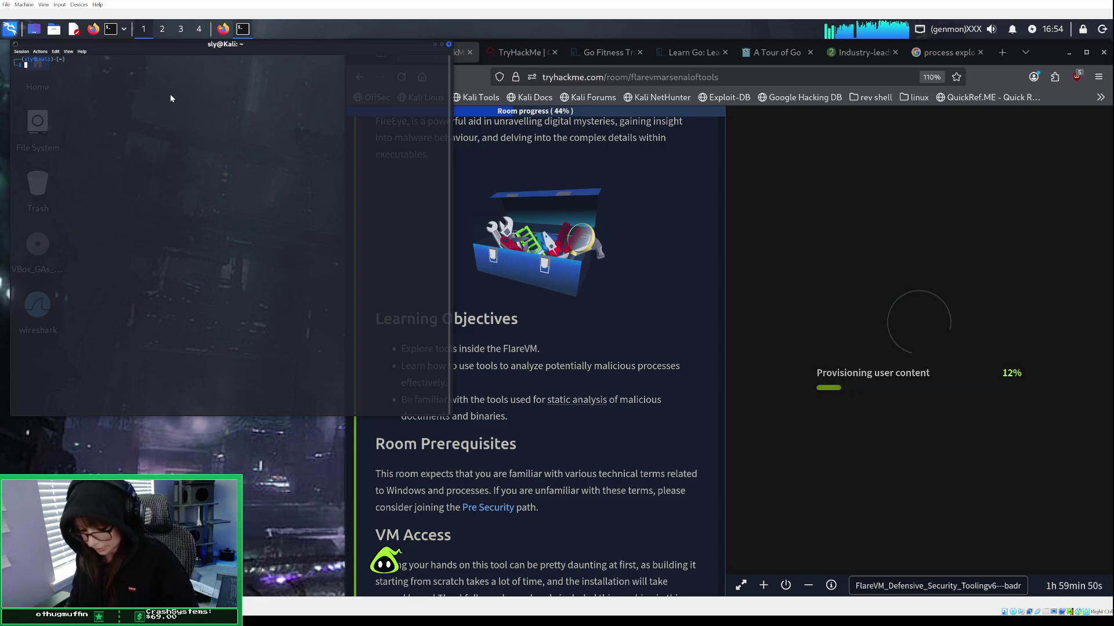
Enlarge the terminal font and change into the Downloads folder.
key("ctrl+plus")
key("ctrl+plus")
key("ctrl+plus")
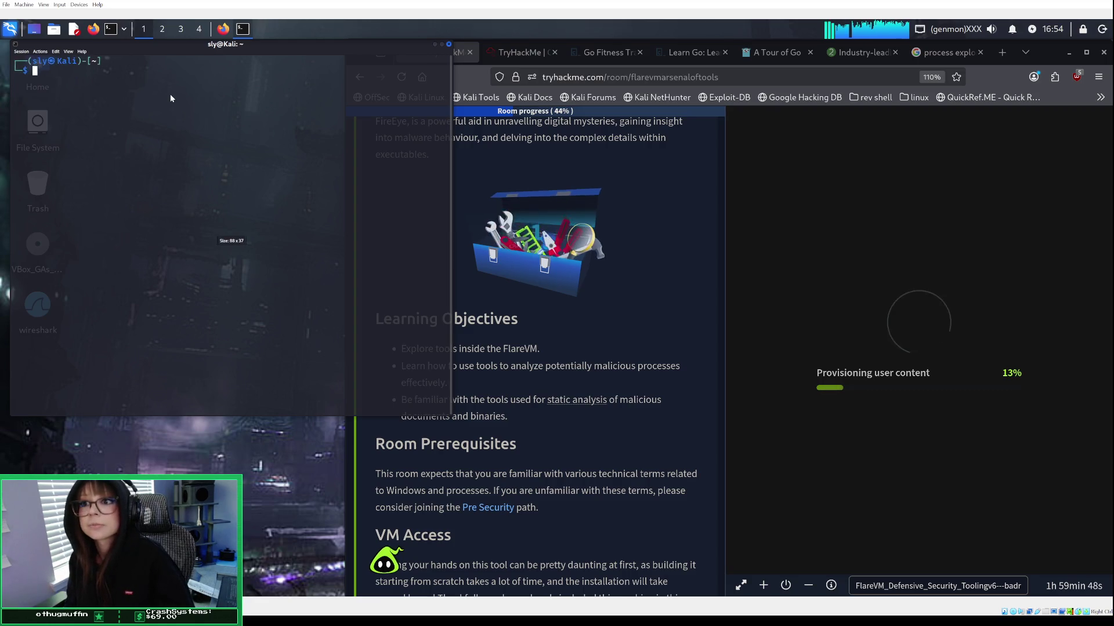
key("ctrl+plus")
key("ctrl+plus")
key("ctrl+plus")
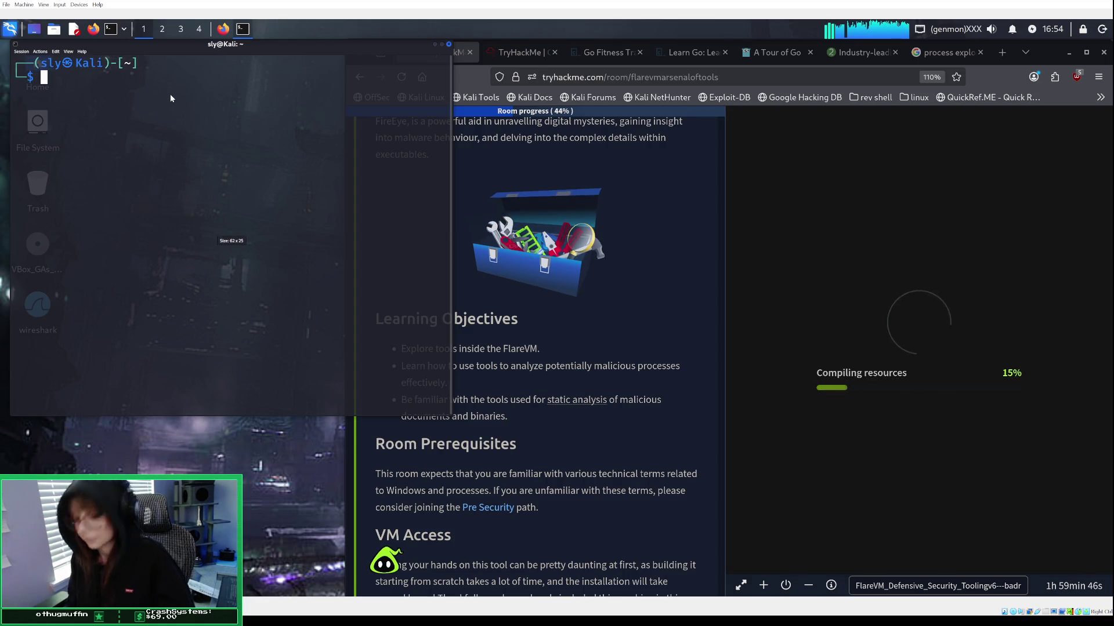
key("ctrl+plus")
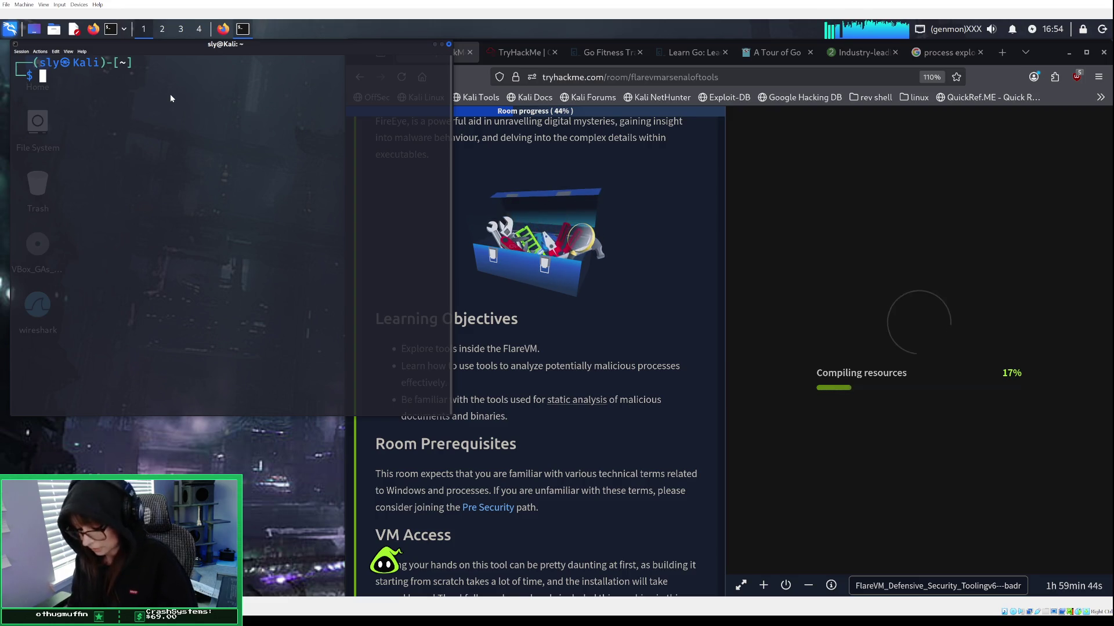
type("s")
key("BackSpace")
type("cd D")
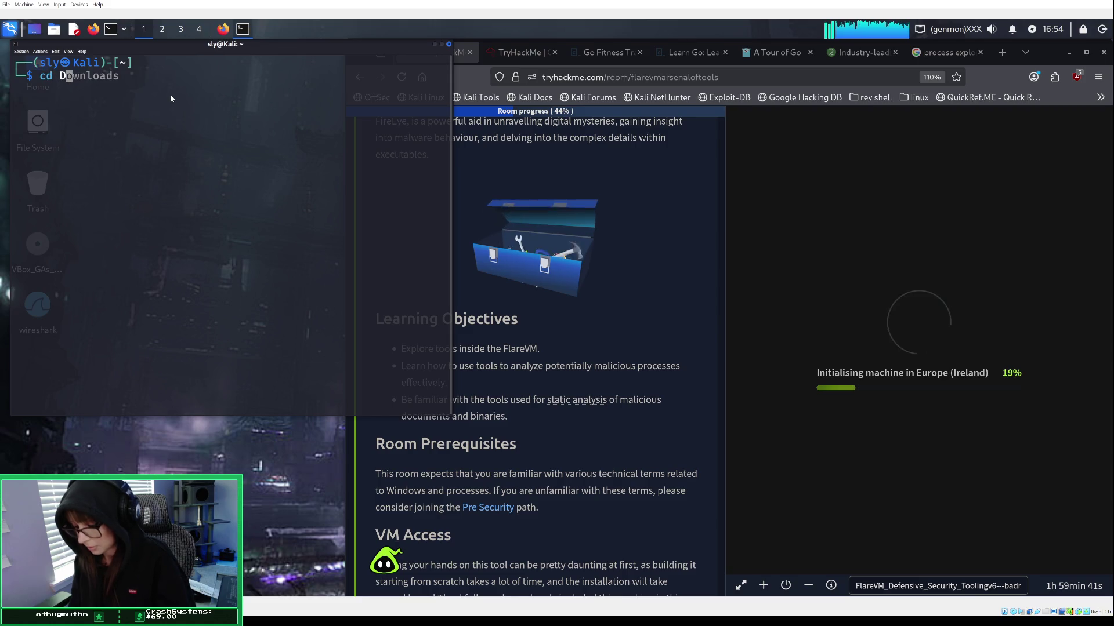
key("Right")
key("Return")
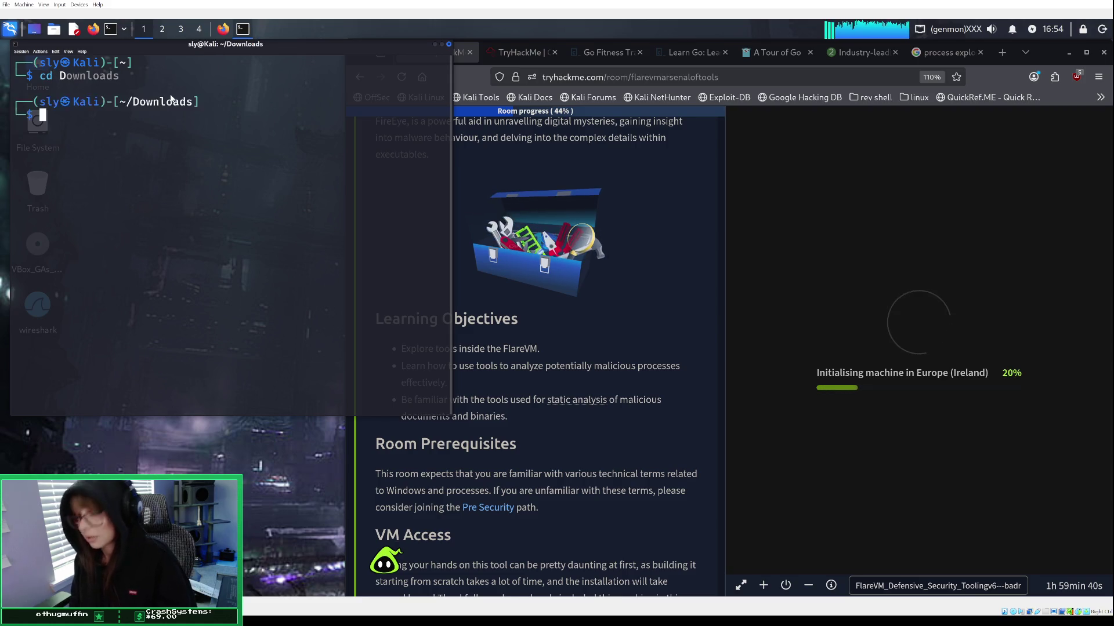
Run the sudo openvpn command and enter the sudo password to connect the VPN.
type("sud")
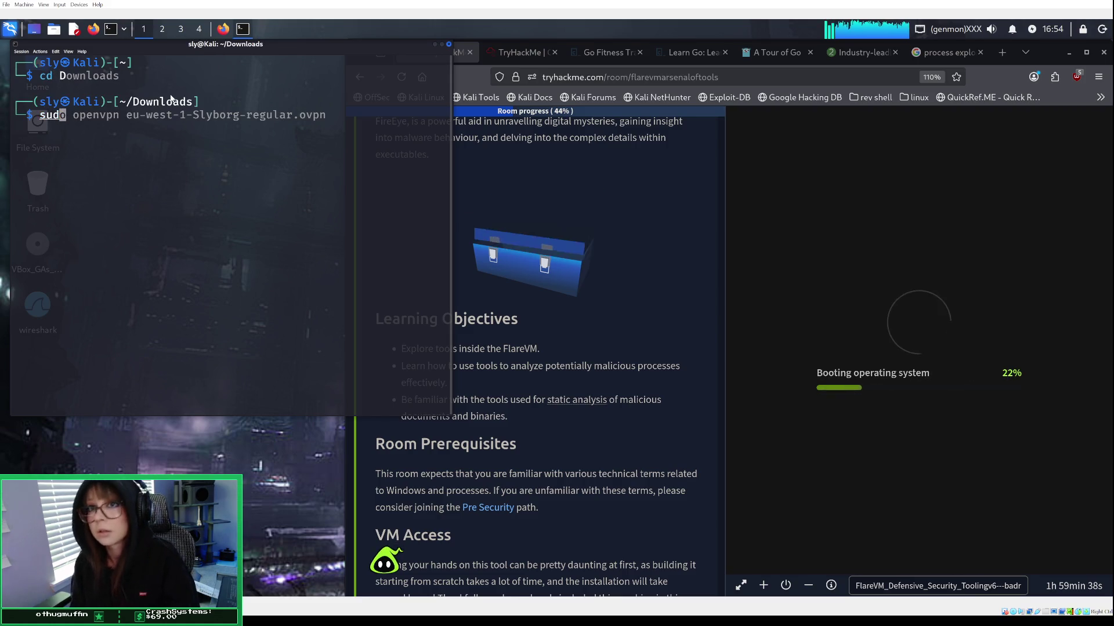
key("Right")
key("Return")
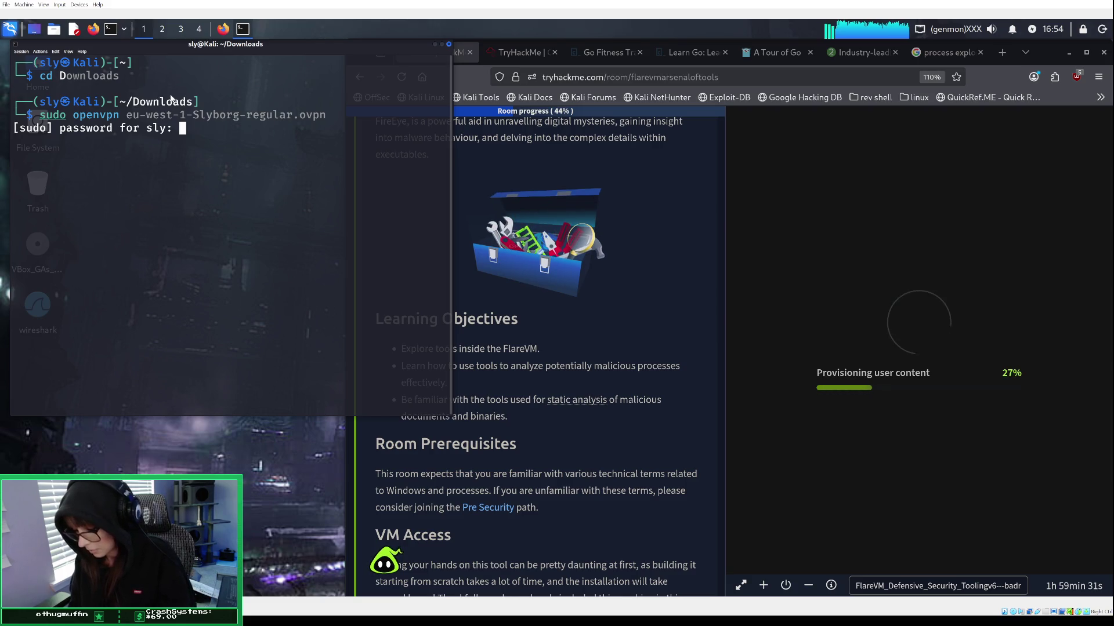
key("Return")
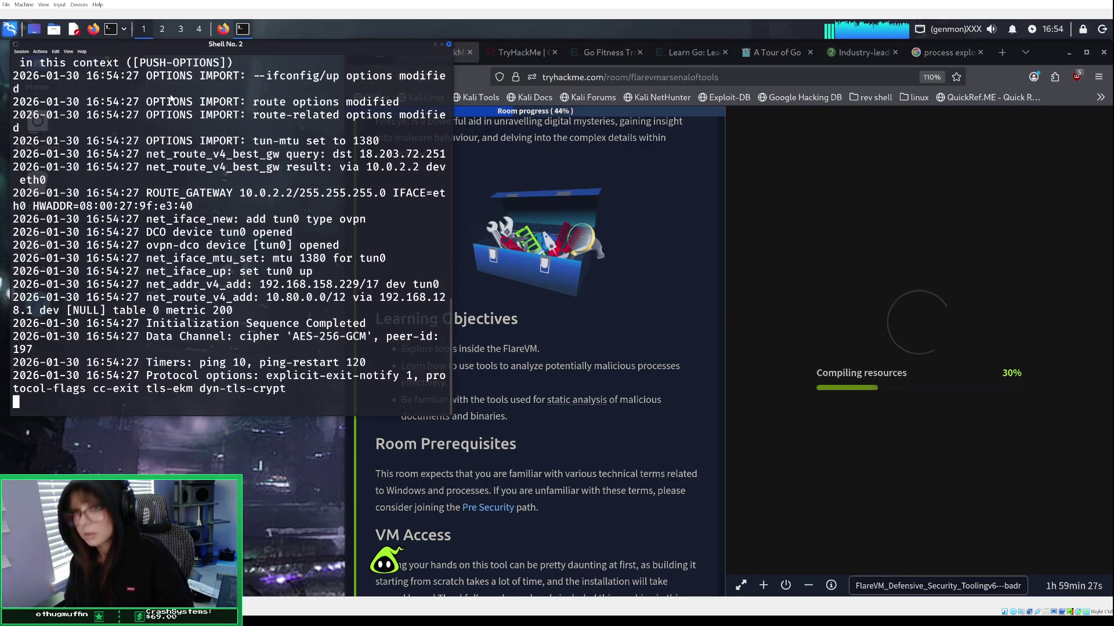
Open a new terminal tab, adjust its font size, and refocus the terminal.
key("ctrl+shift+t")
key("ctrl+plus")
key("ctrl+plus")
key("ctrl+plus")
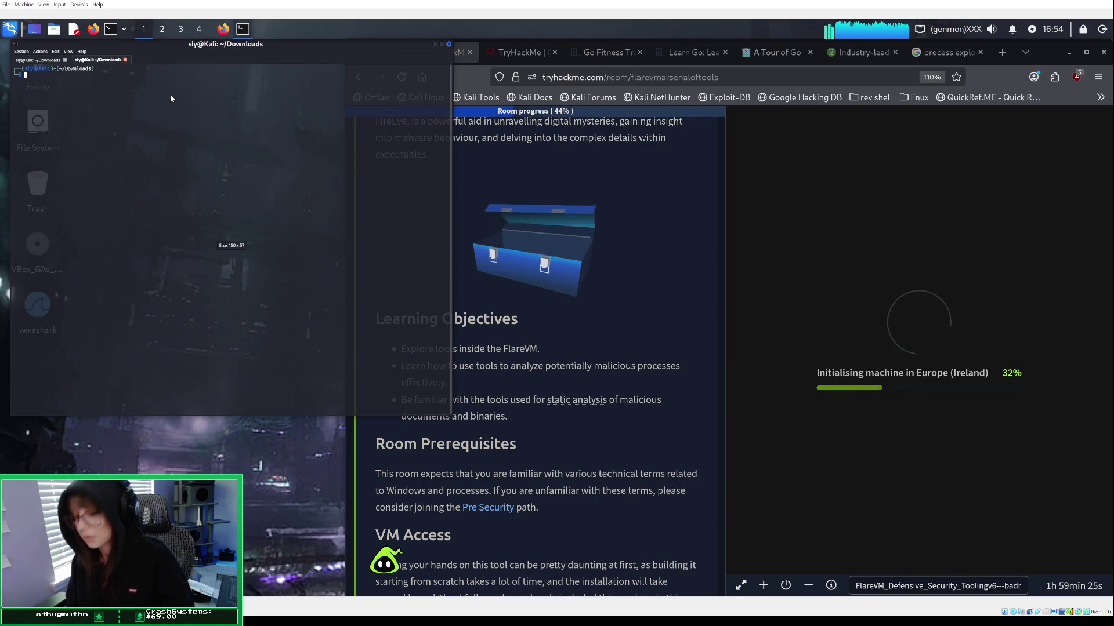
key("ctrl+plus")
key("ctrl+minus")
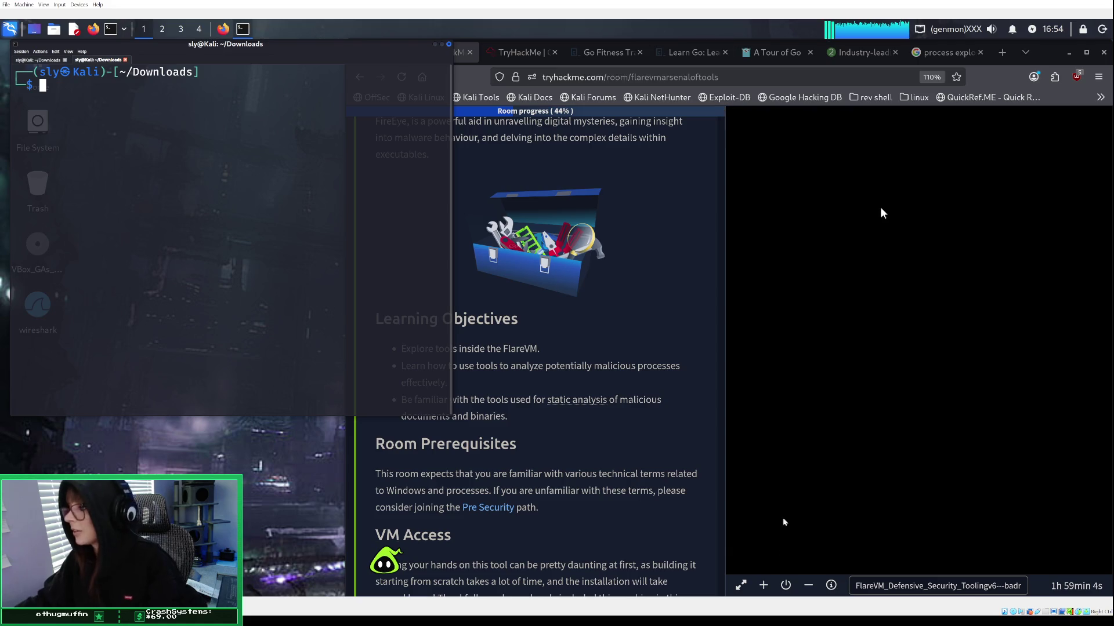
left_click(809, 587)
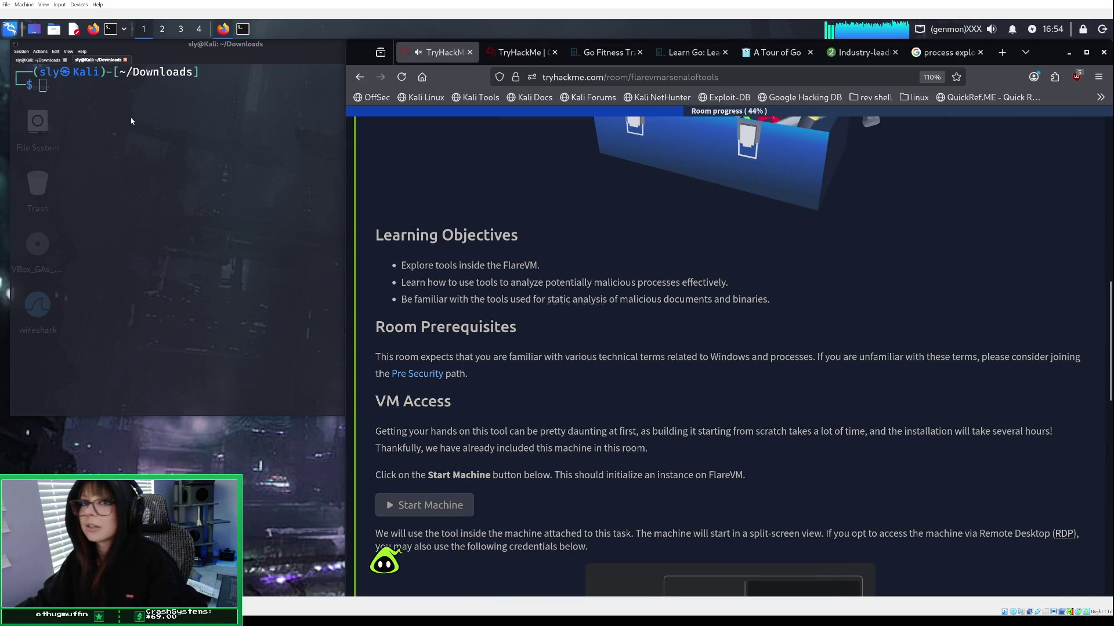
left_click(131, 121)
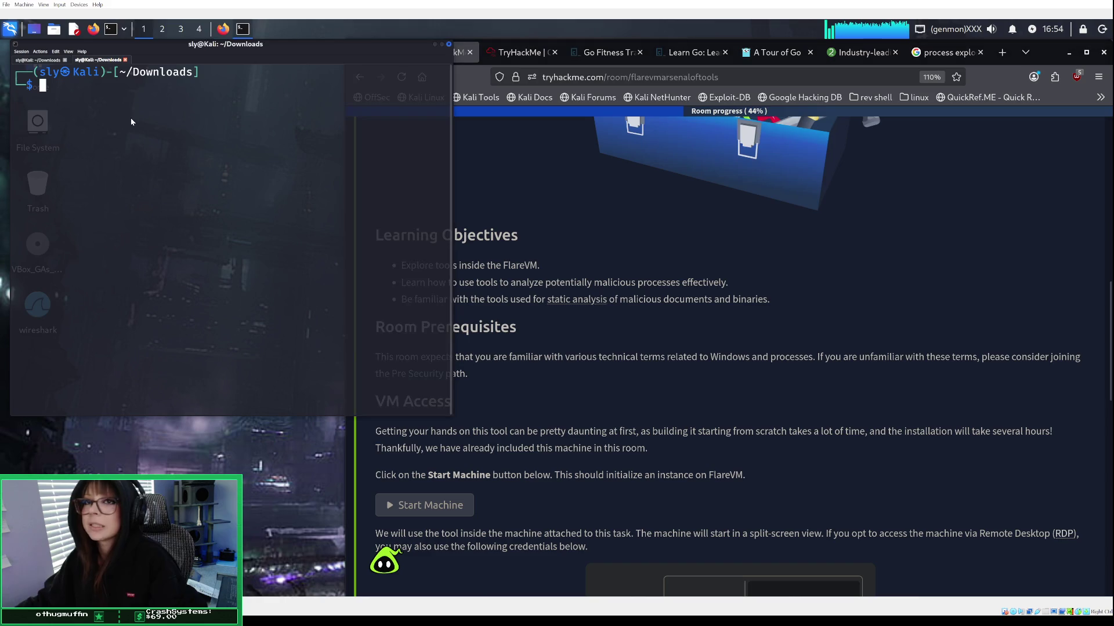
Launch Remmina and start a new connection profile, checking the room page for login details.
type("remmina")
key("Return")
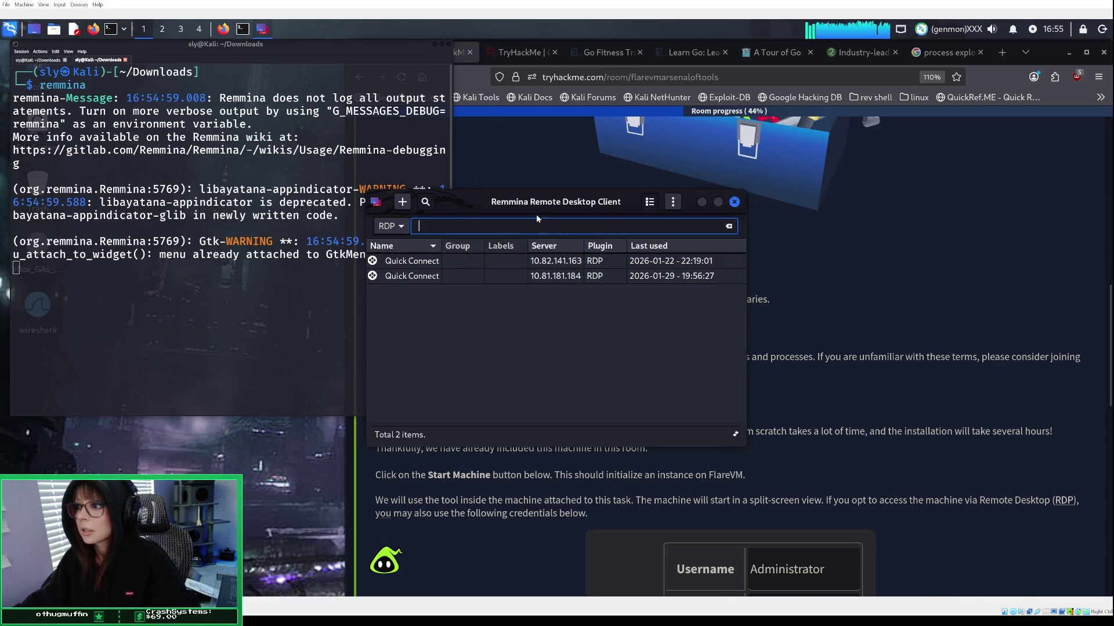
left_click_drag(533, 199, 421, 185)
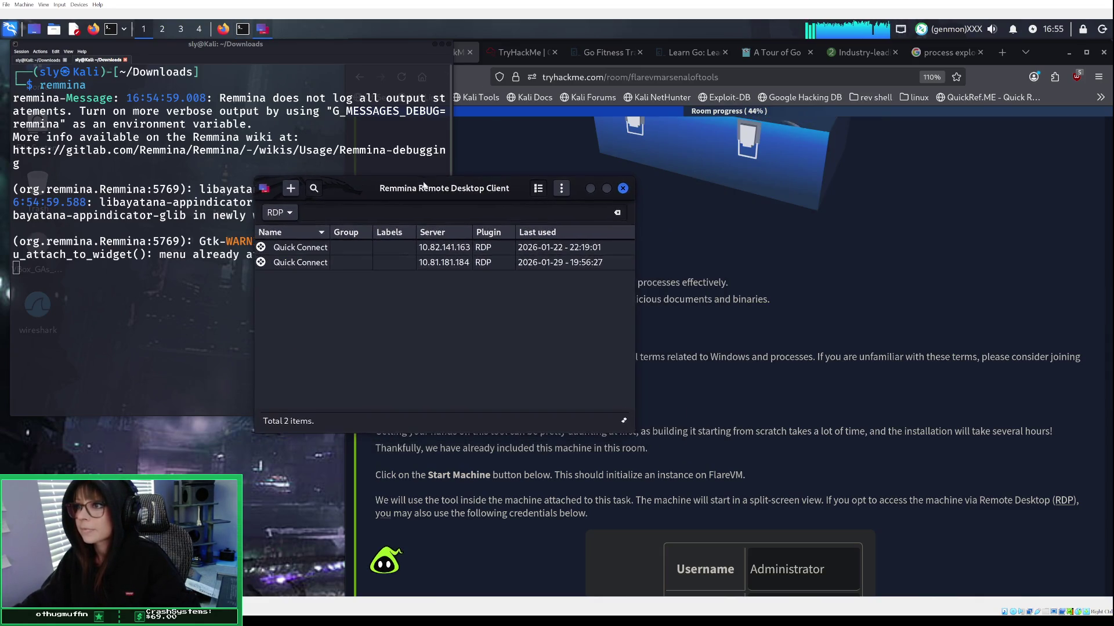
left_click(291, 188)
left_click(835, 262)
scroll(839, 275, "down", 3)
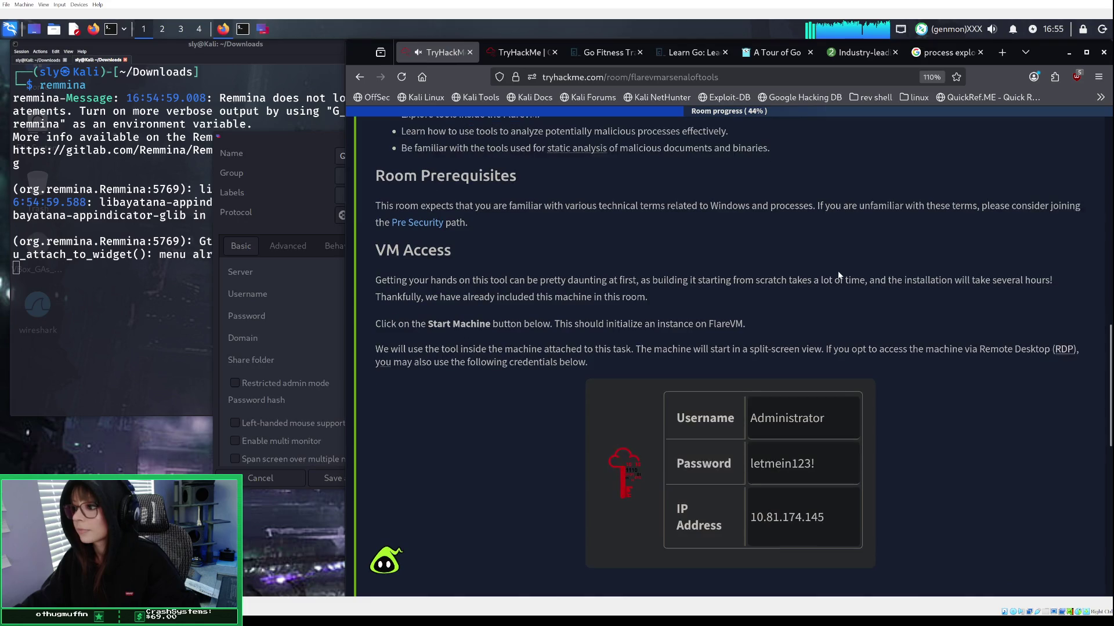
left_click(287, 200)
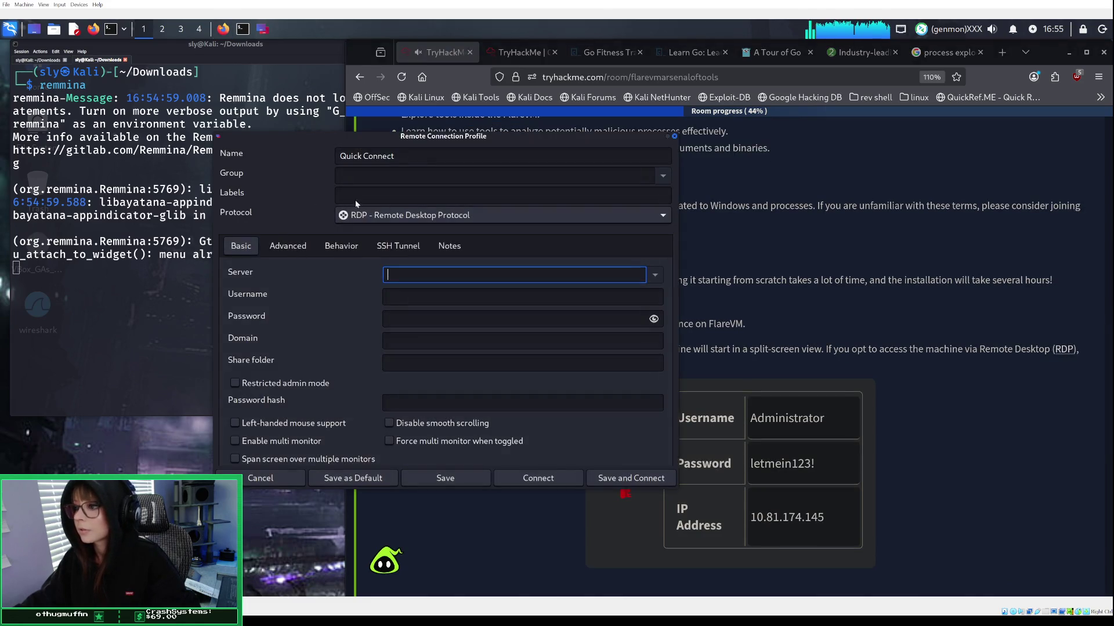
Enter server 10.81.174.145, username Administrator and the password, then connect.
type("10.81.")
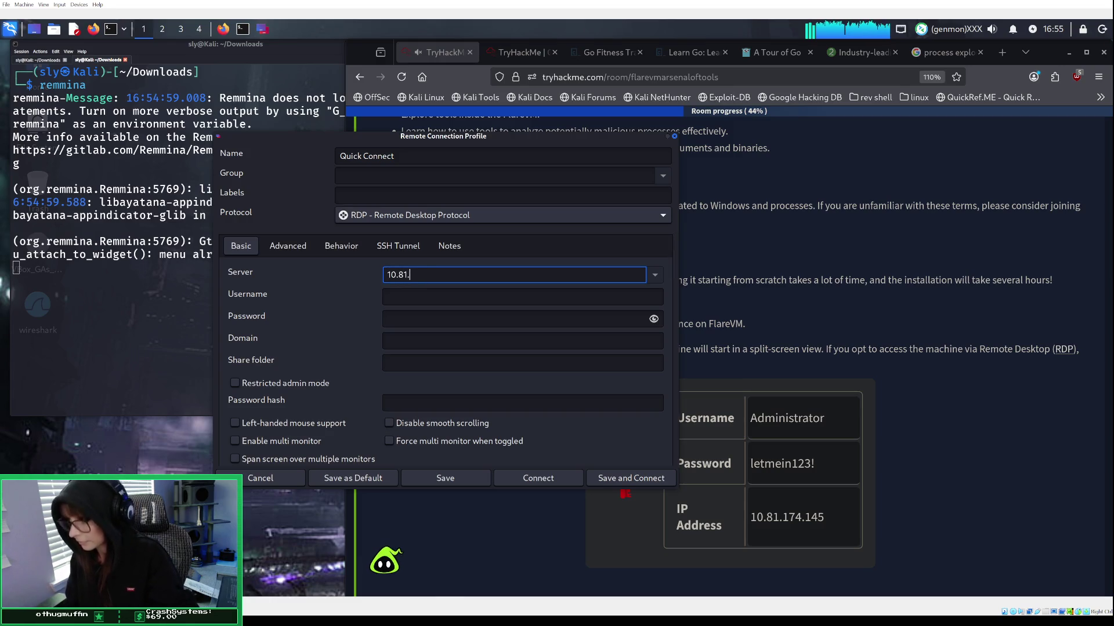
type("4.145")
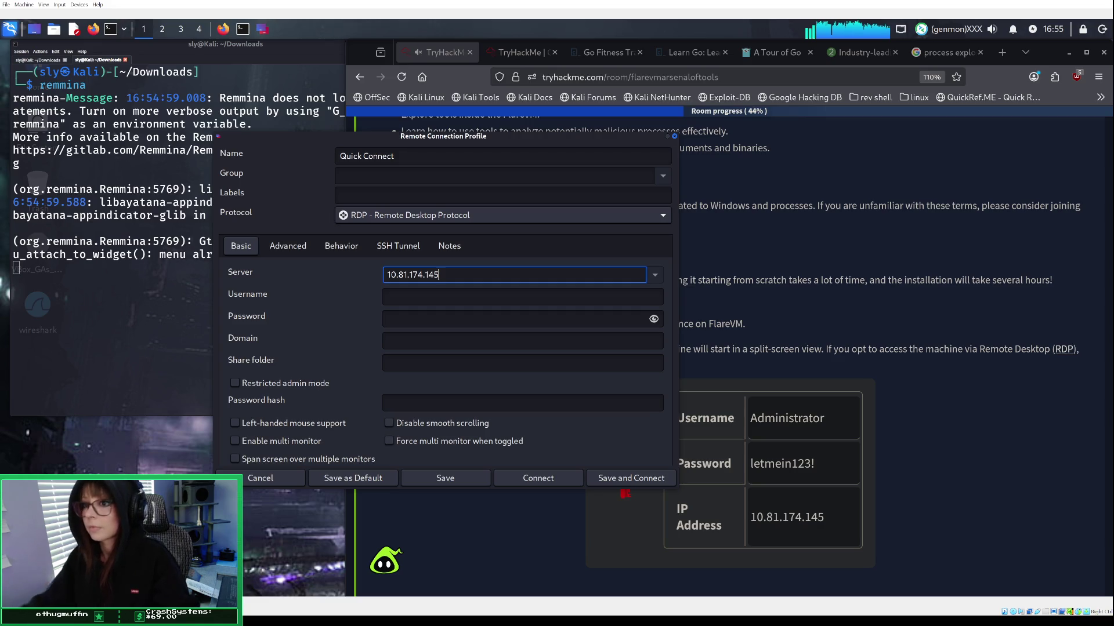
scroll(403, 287, "down", 3)
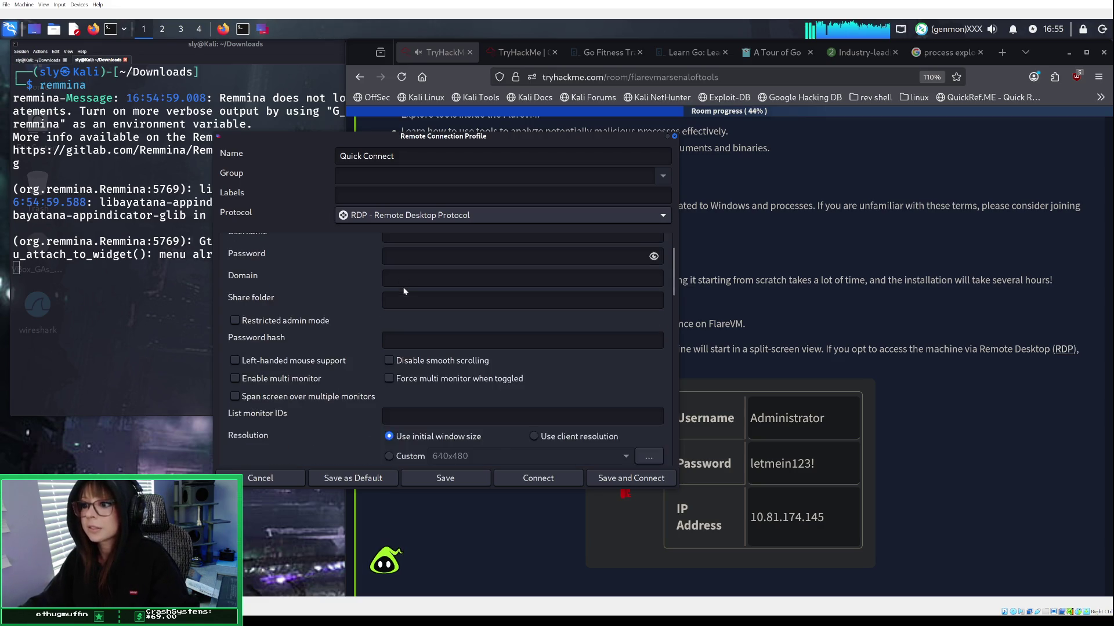
scroll(402, 287, "up", 3)
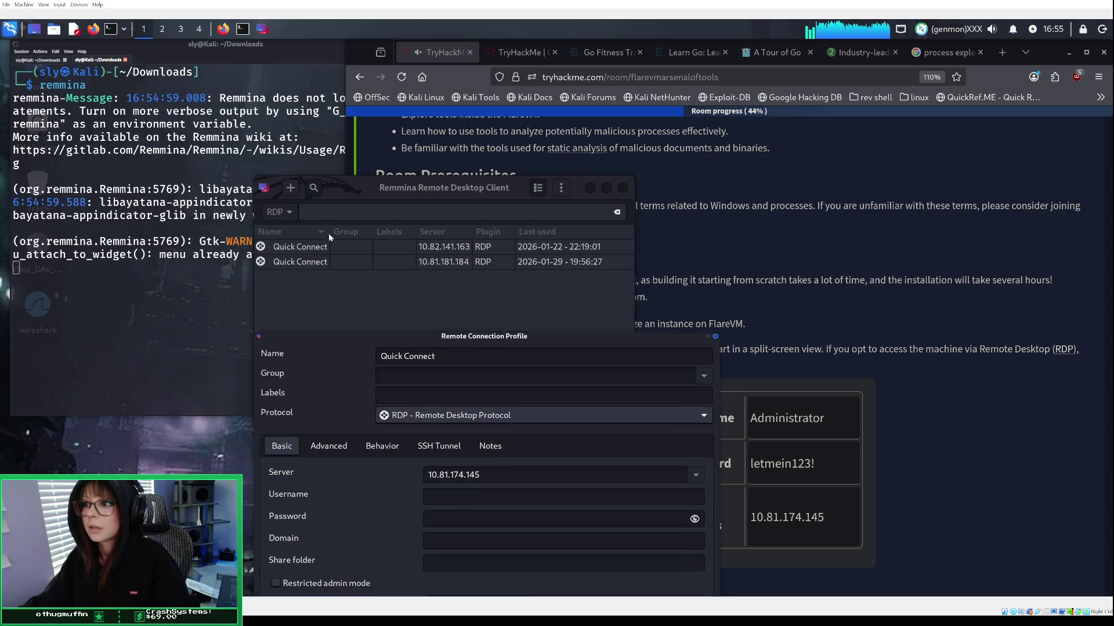
left_click_drag(298, 152, 232, 70)
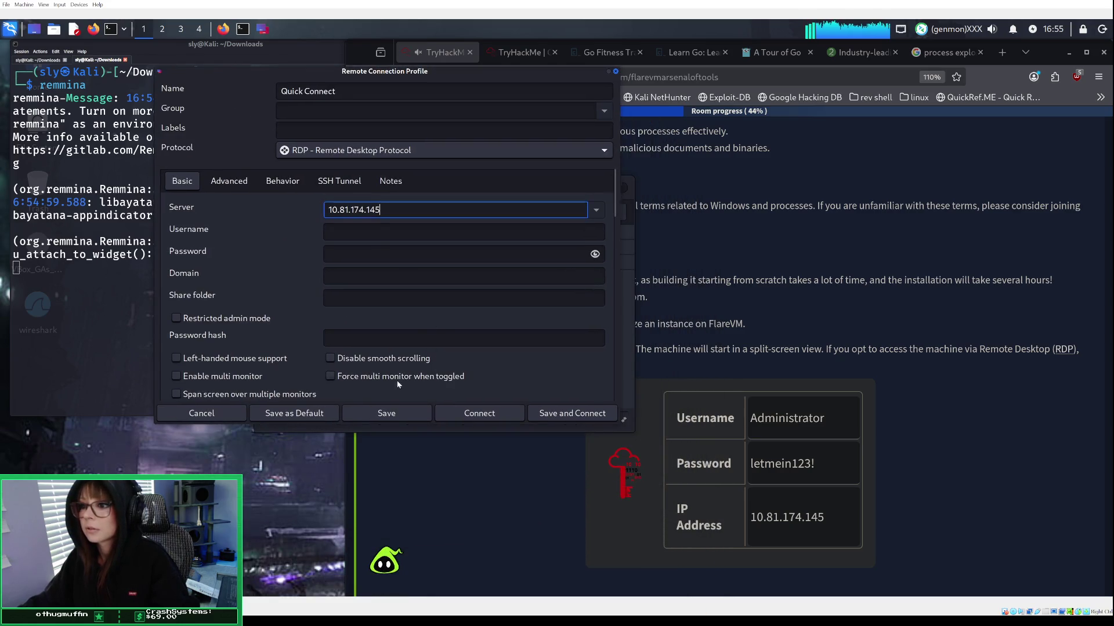
left_click(373, 233)
type("Admin")
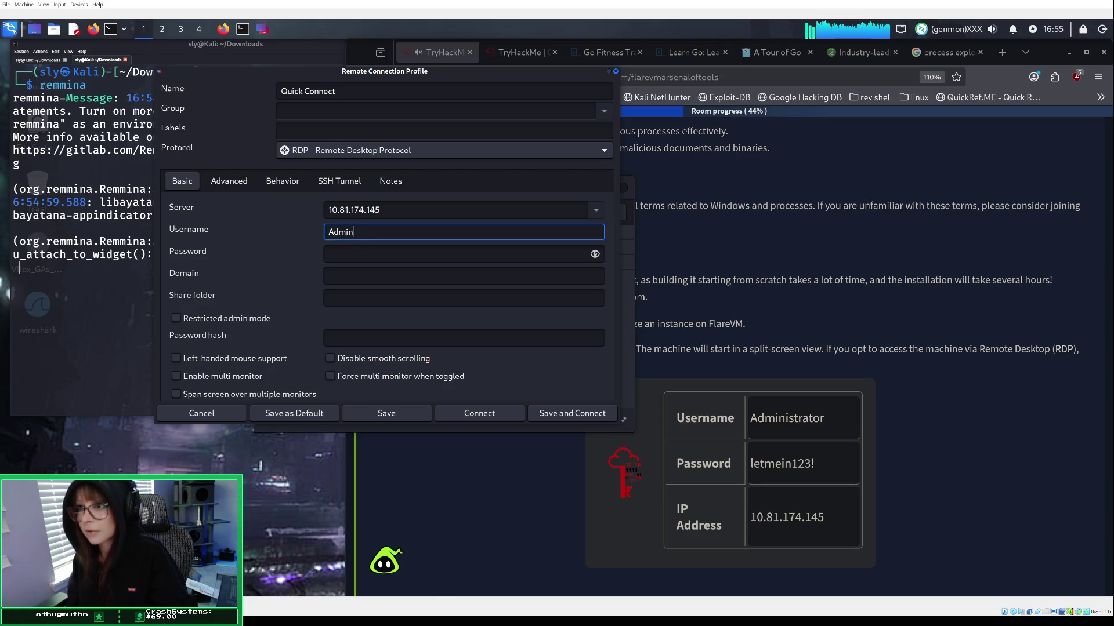
type("or")
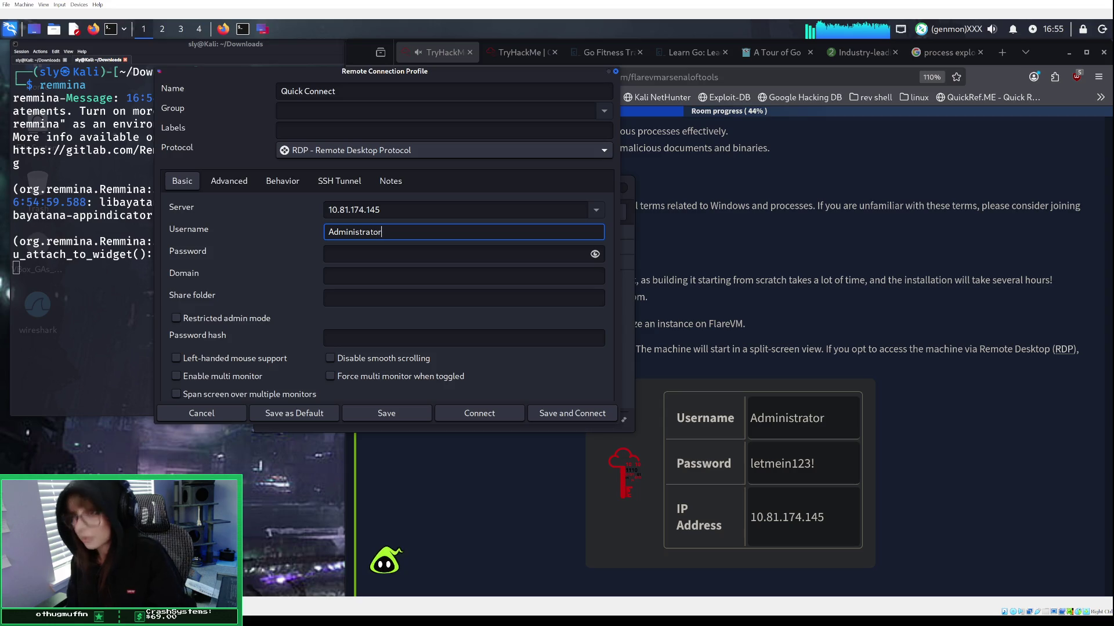
left_click(380, 258)
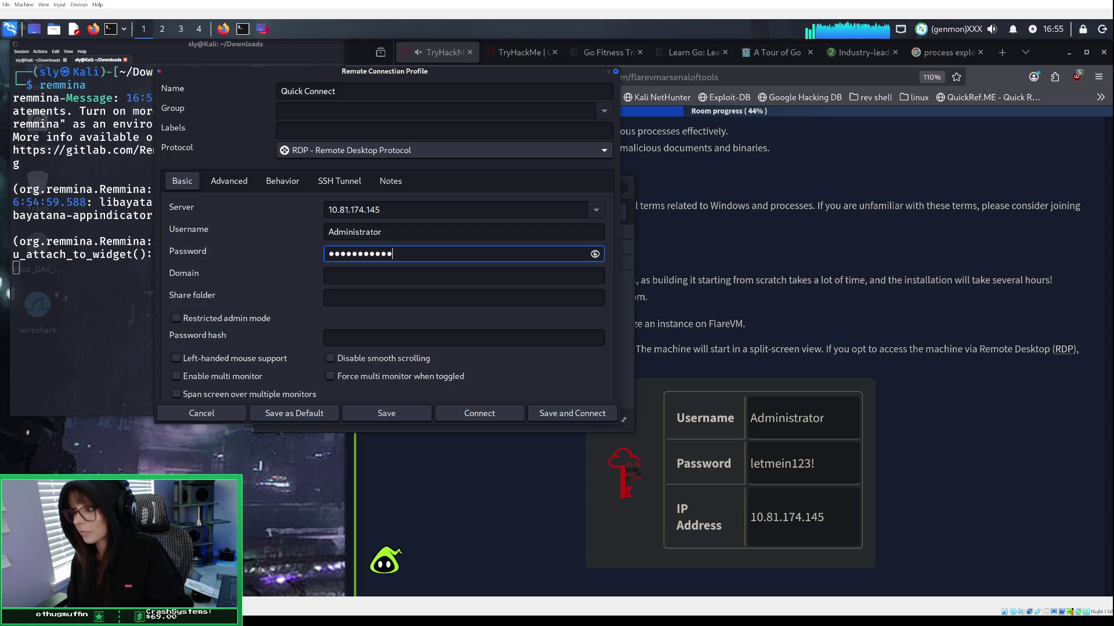
left_click(471, 413)
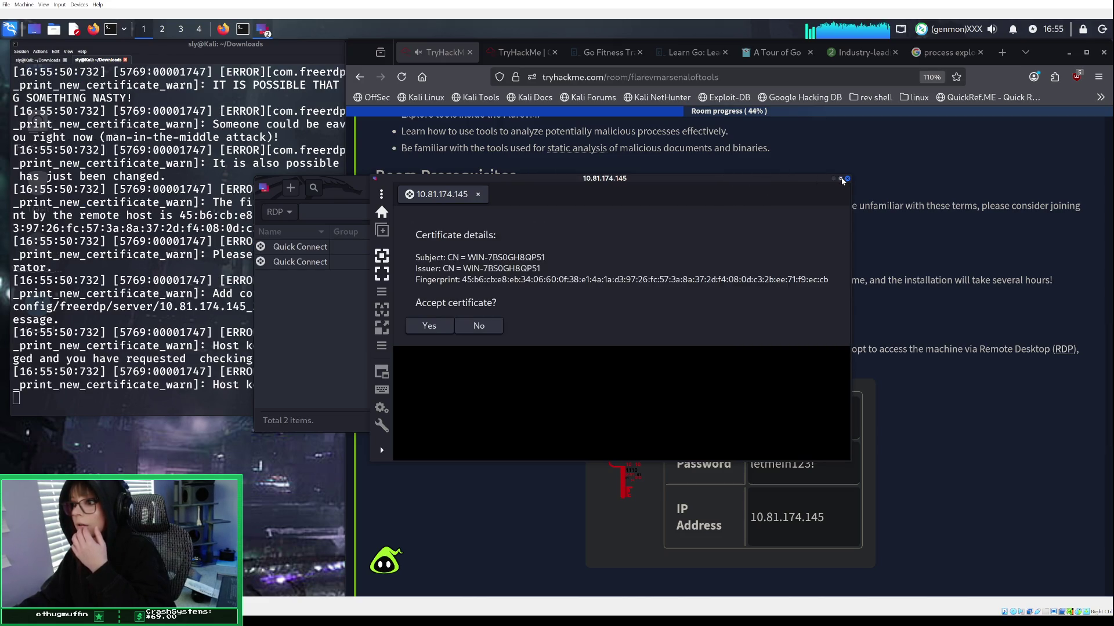
Accept the FlareVM certificate, close the failed session and open a fresh RDP profile.
left_click(430, 325)
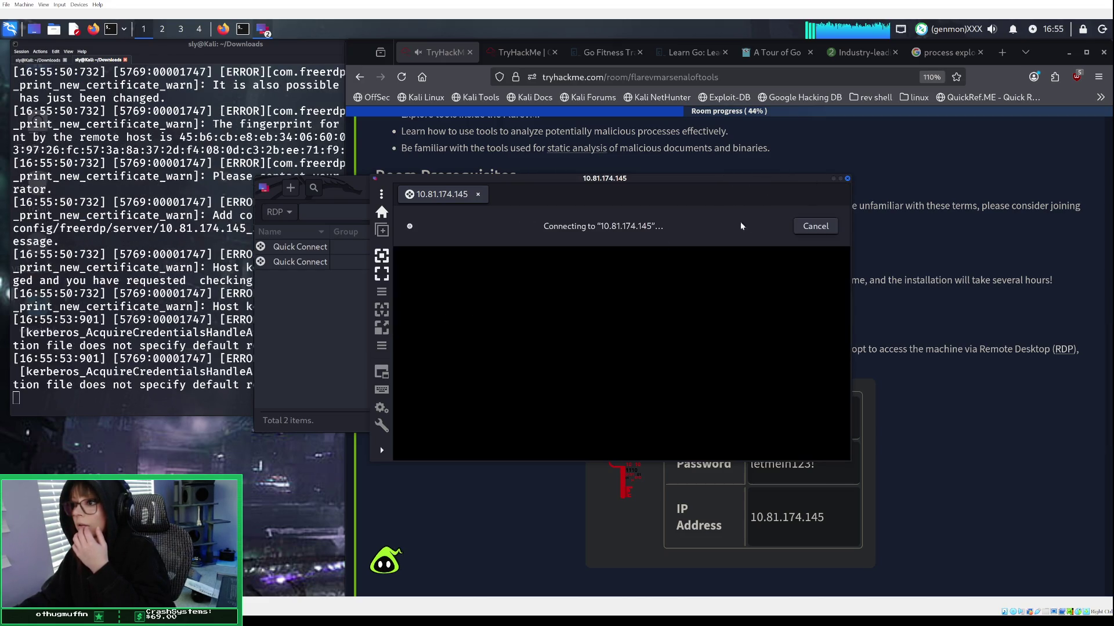
left_click(842, 180)
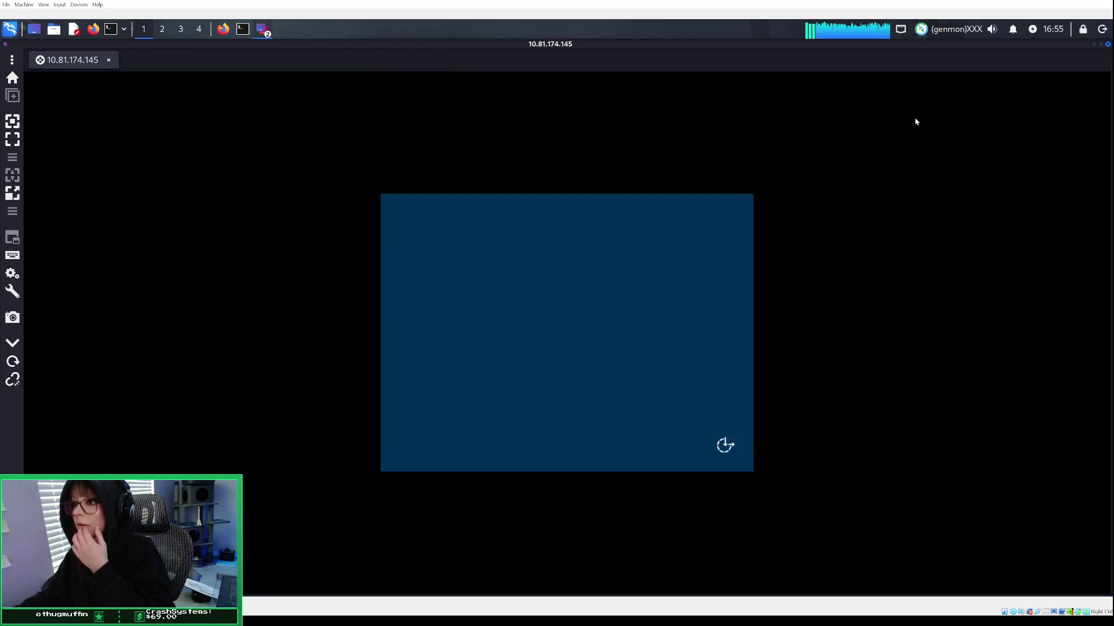
left_click(1108, 45)
left_click(626, 344)
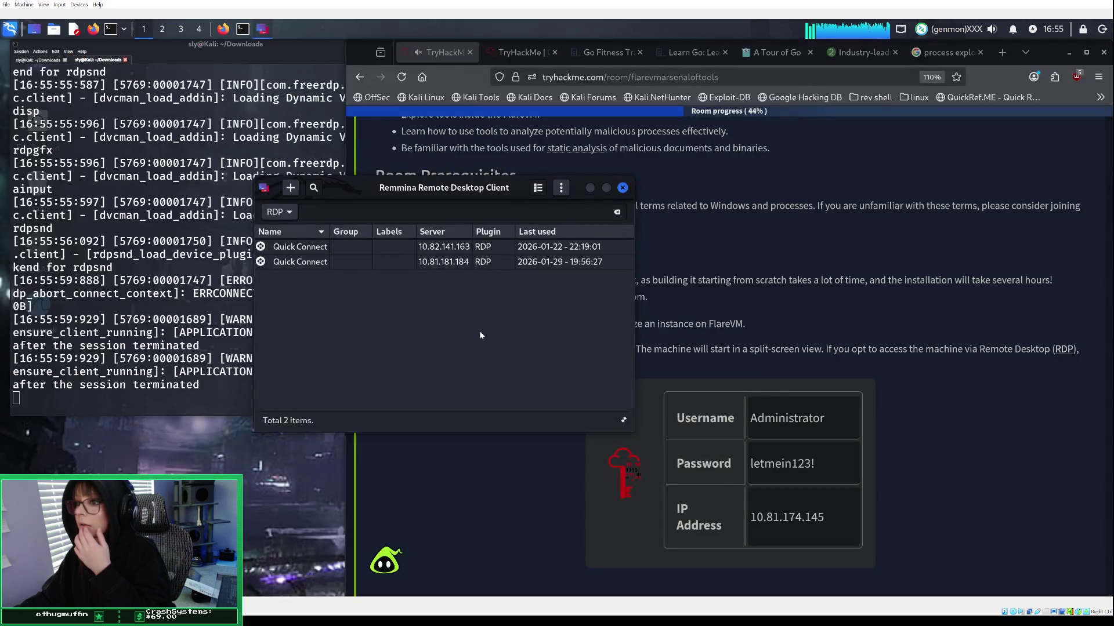
left_click(312, 249)
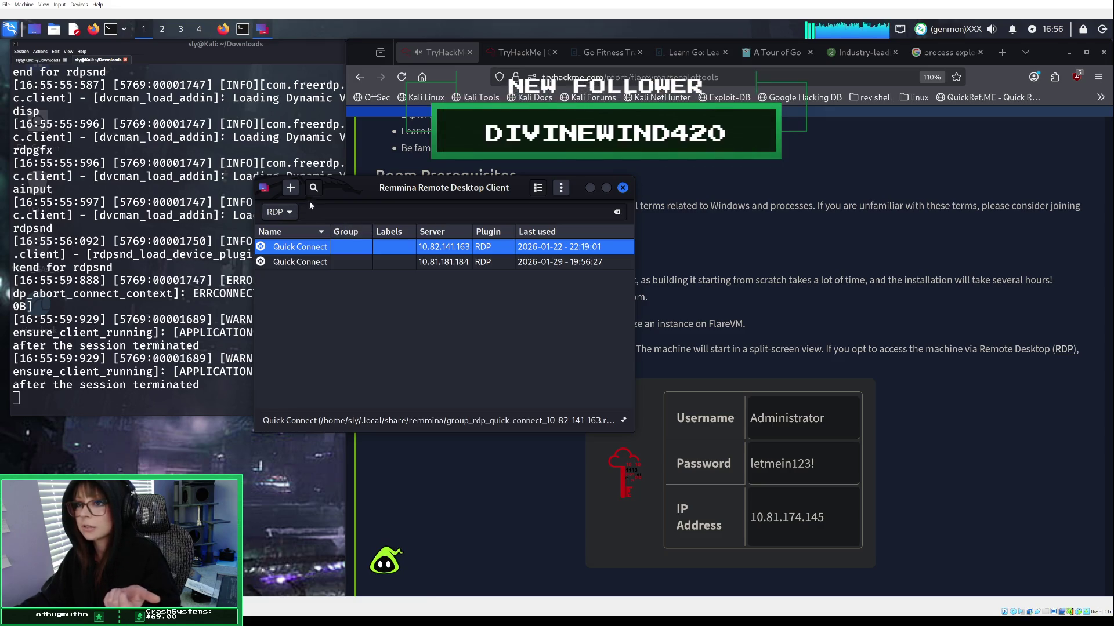
left_click(291, 189)
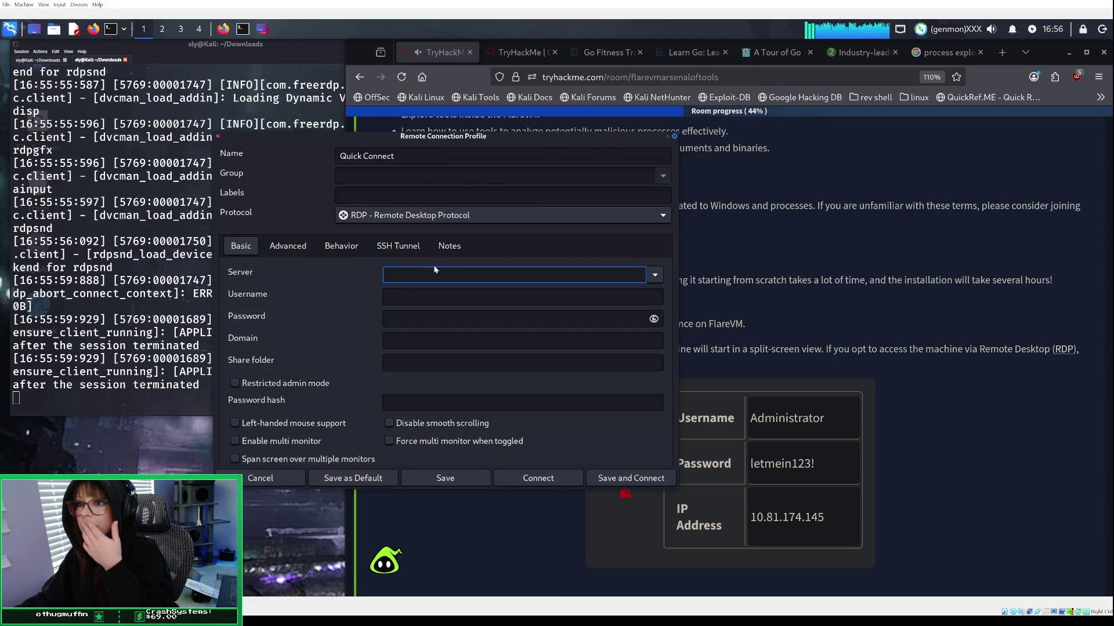
Fill the profile with server 10.81.174.145, user Administrator and the room's password, then save and connect.
mouse_move(424, 134)
left_mouse_down()
mouse_move(336, 368)
mouse_move(352, 372)
mouse_move(349, 336)
left_mouse_up()
left_click(392, 200)
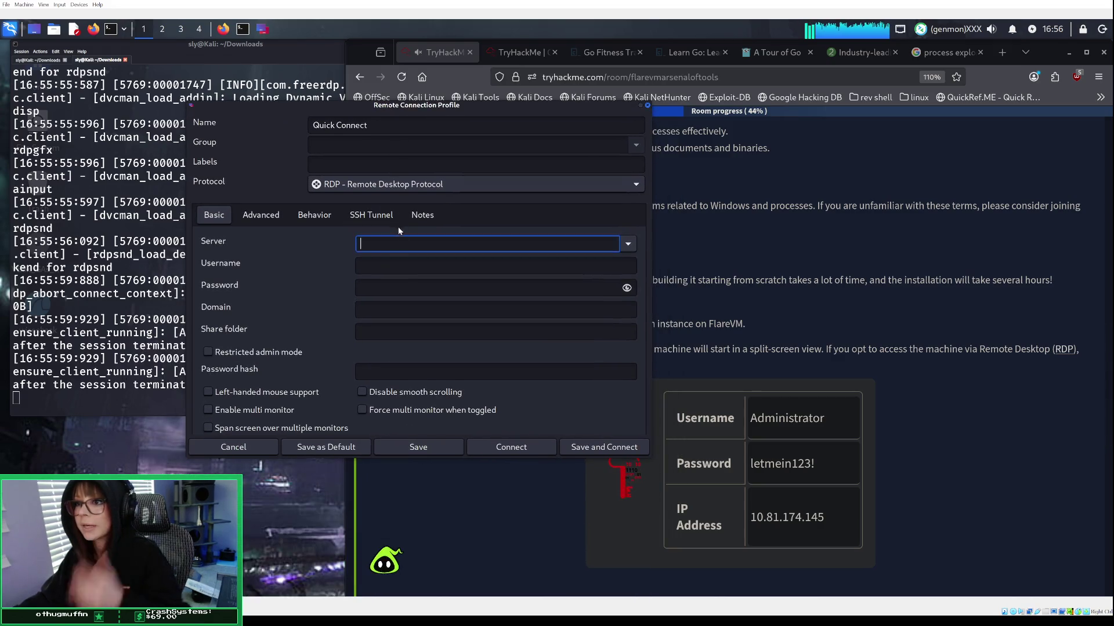
type("10.9")
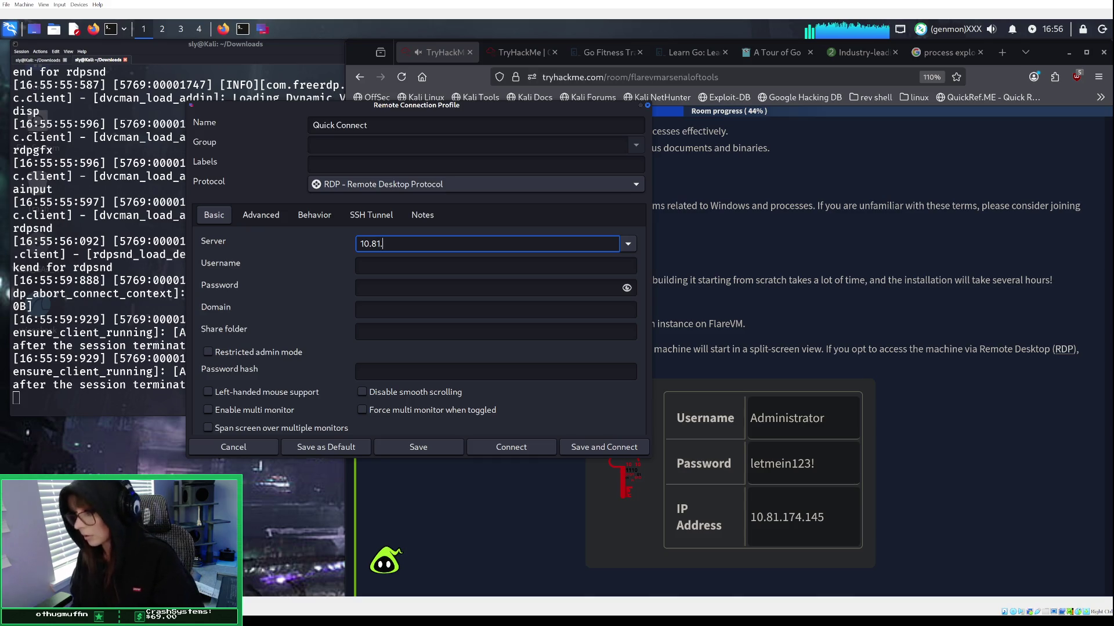
type("4.145")
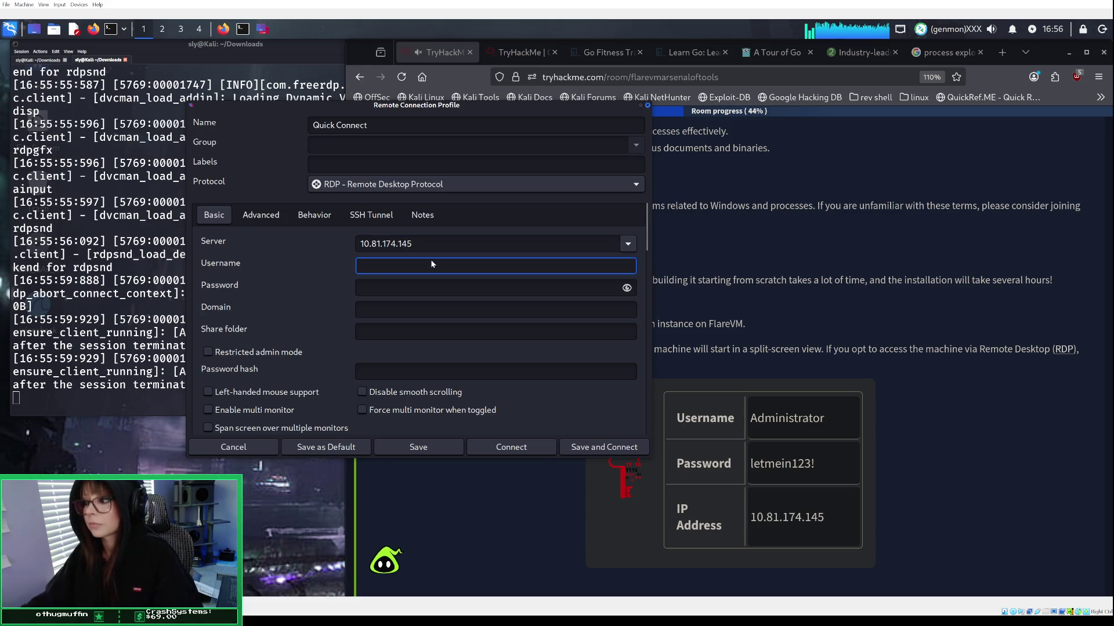
type("Administrator")
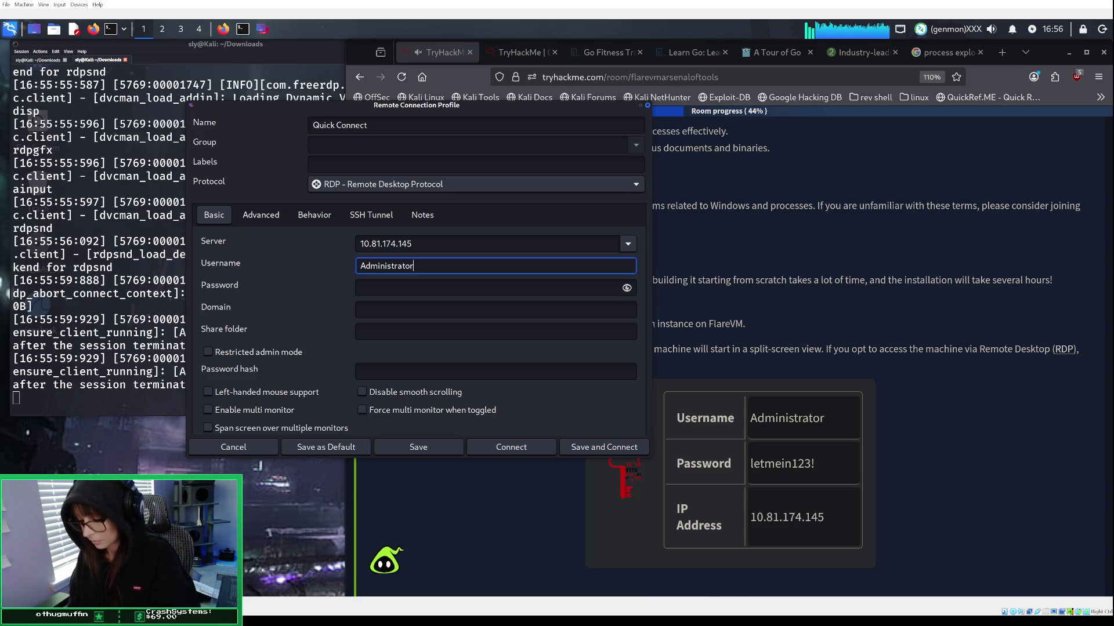
left_click(468, 281)
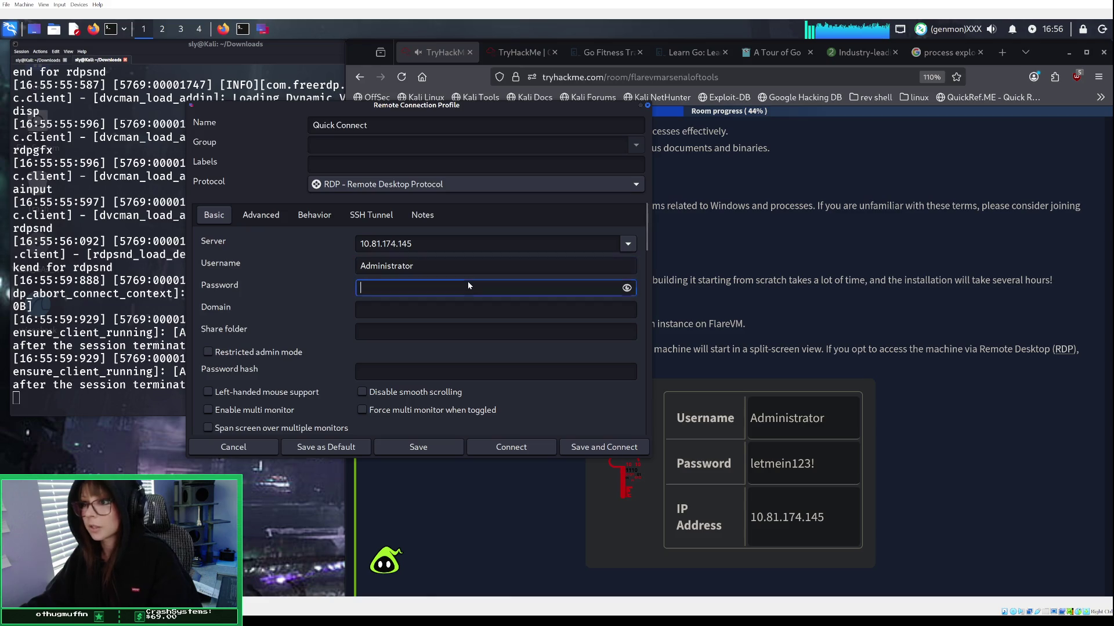
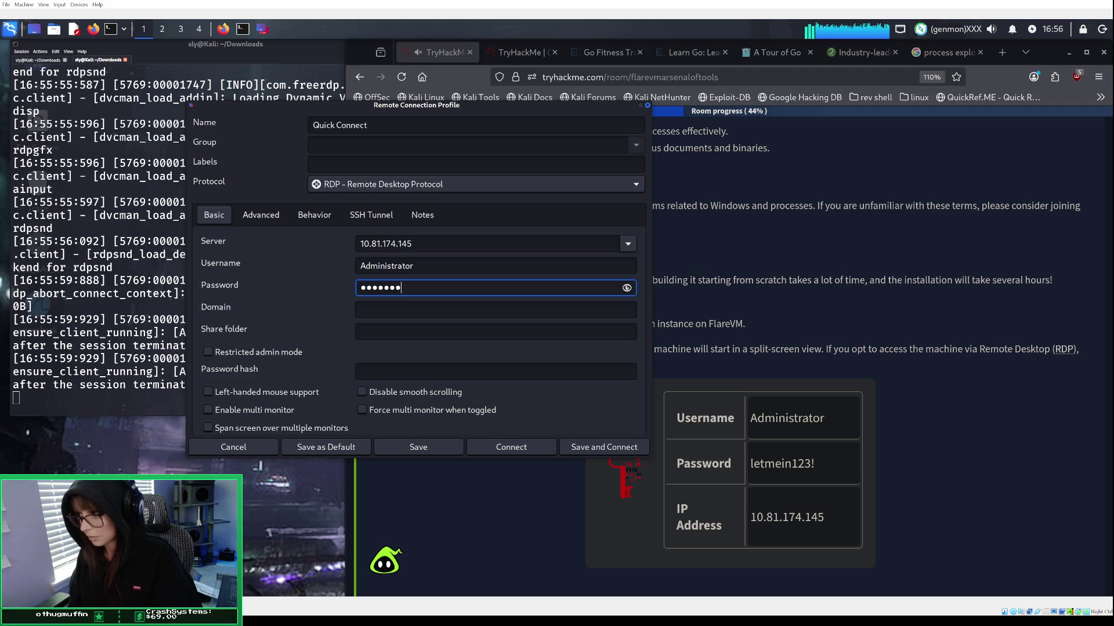
key("Return")
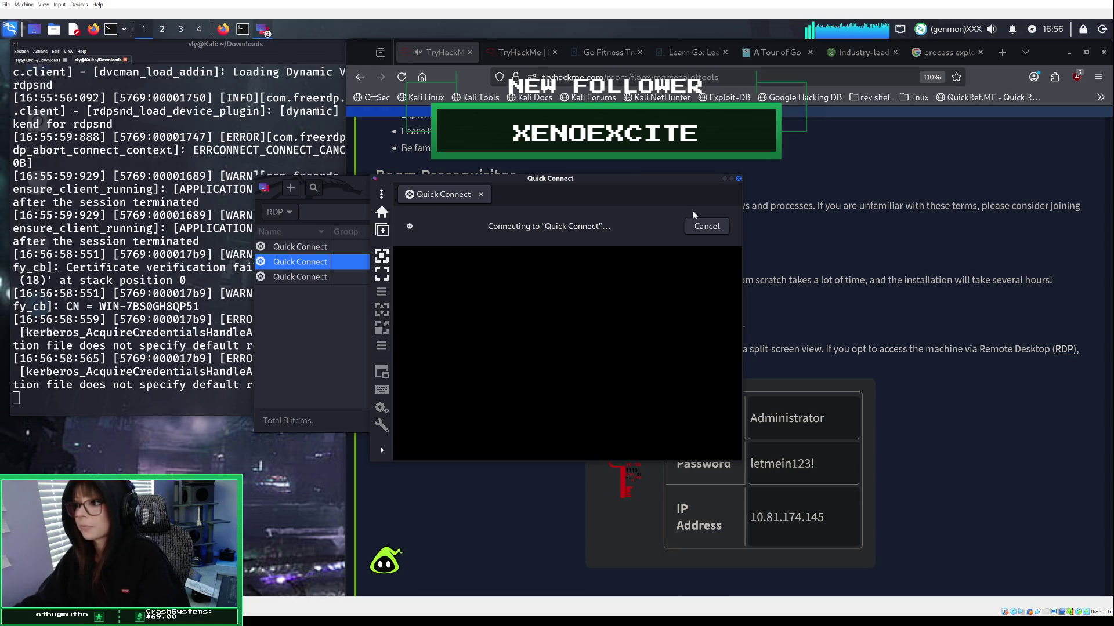
Close the current session, reconnect via the 10.81.174.145 entry, then minimize the remote desktop.
left_click(732, 178)
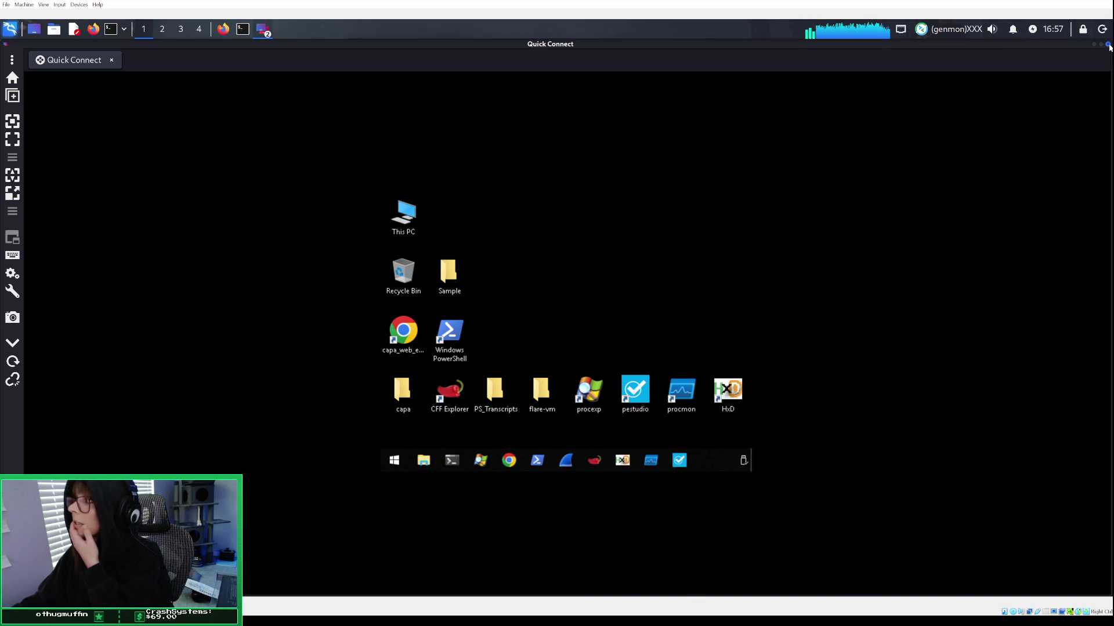
left_click(1108, 45)
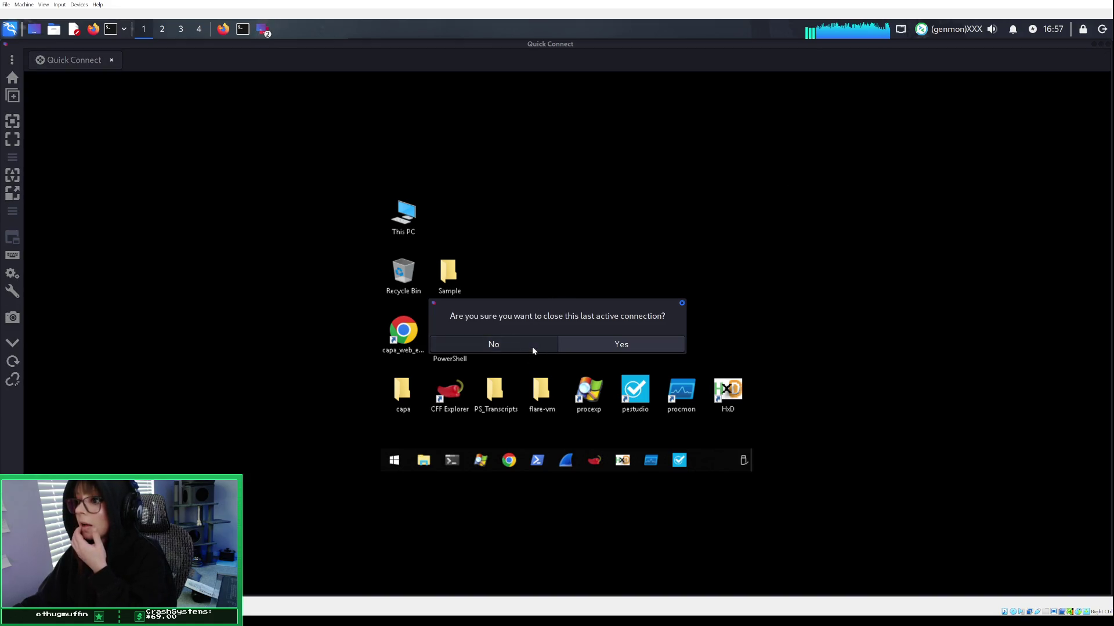
left_click(596, 344)
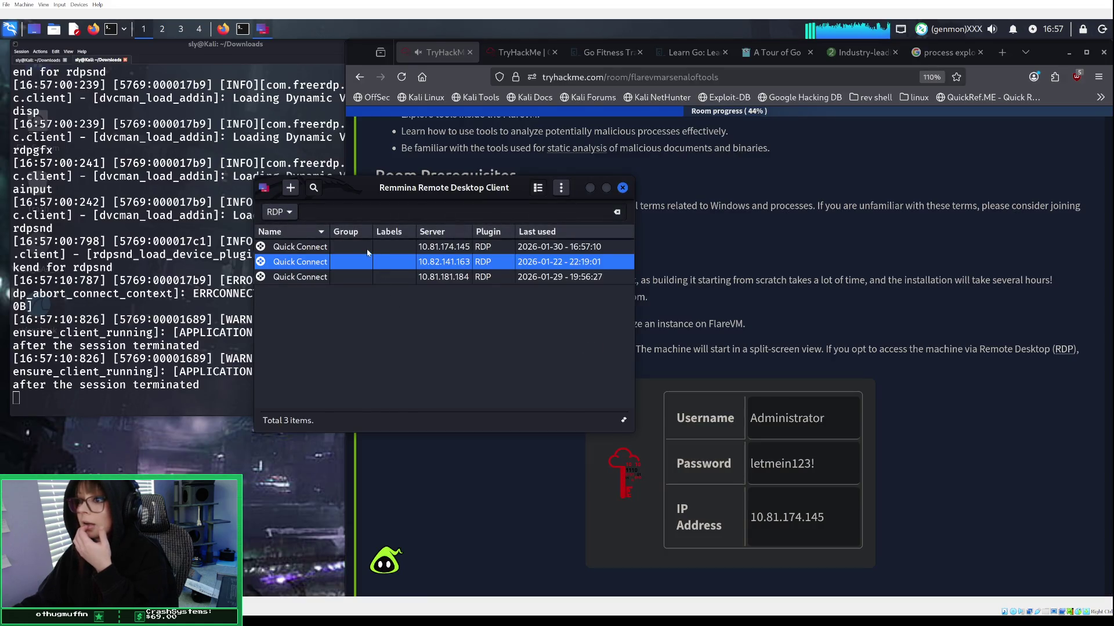
left_click(367, 250)
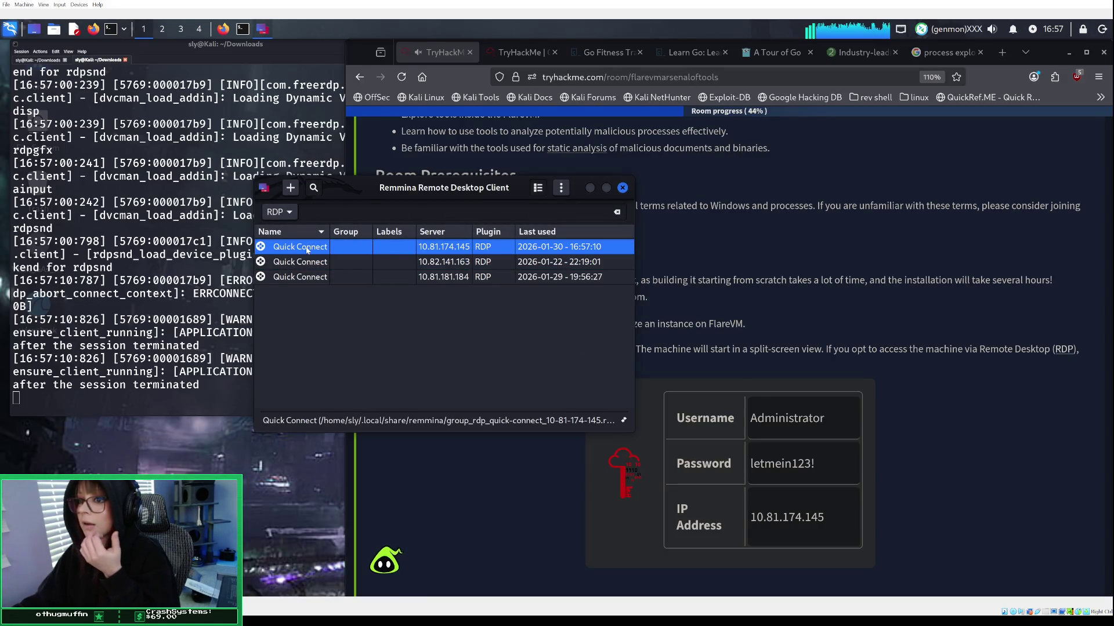
double_click(306, 248)
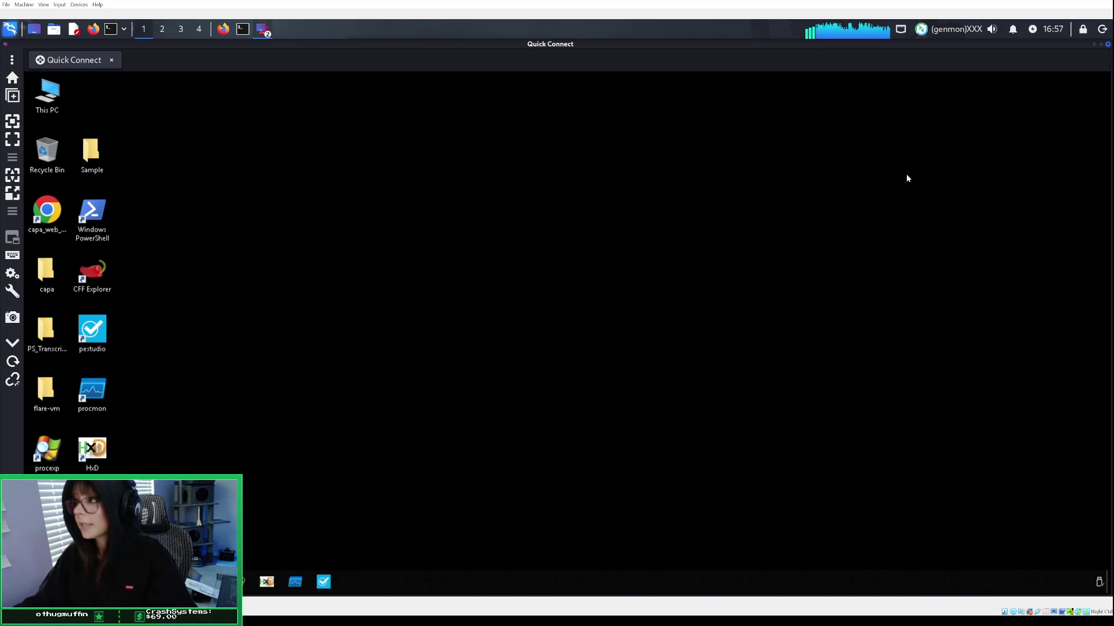
left_click(1094, 46)
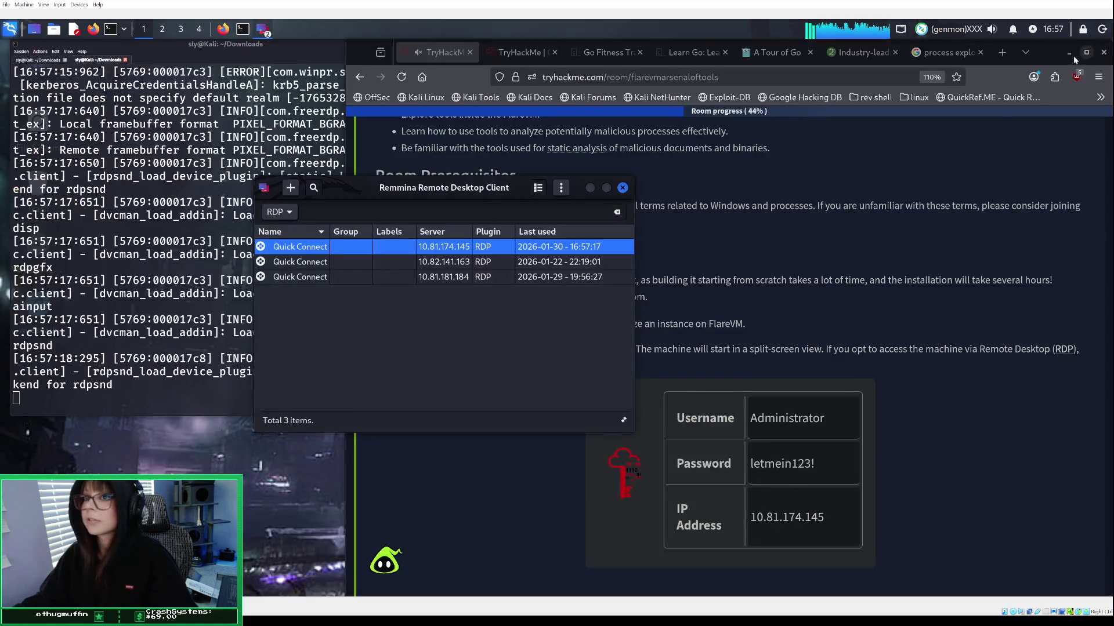
Move the Remmina list to the bottom-left, expand Task 3 and scroll to its sha256 and function-count questions.
mouse_move(381, 189)
left_mouse_down()
mouse_move(243, 187)
mouse_move(210, 534)
mouse_move(117, 414)
mouse_move(92, 446)
left_mouse_up()
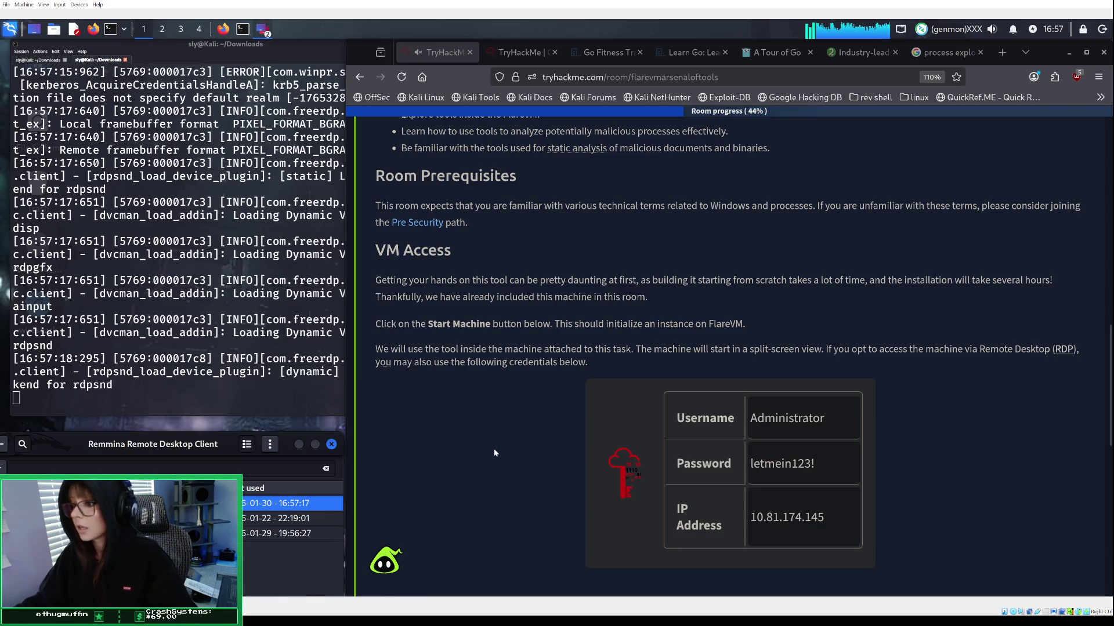
left_click(502, 430)
scroll(504, 432, "down", 10)
scroll(504, 432, "down", 3)
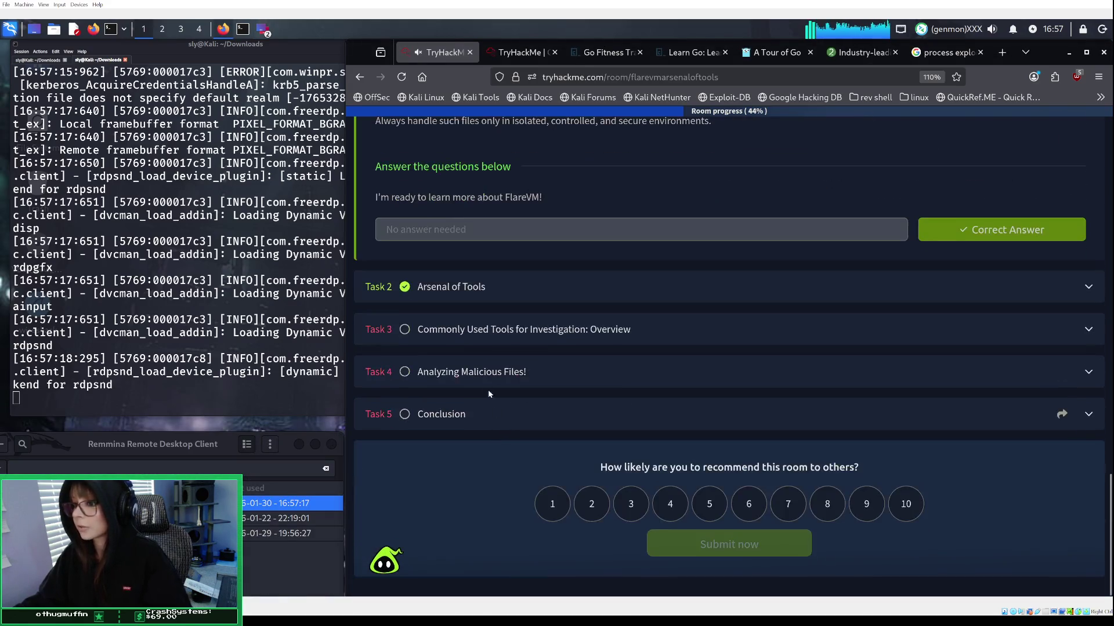
left_click(487, 329)
scroll(488, 334, "down", 20)
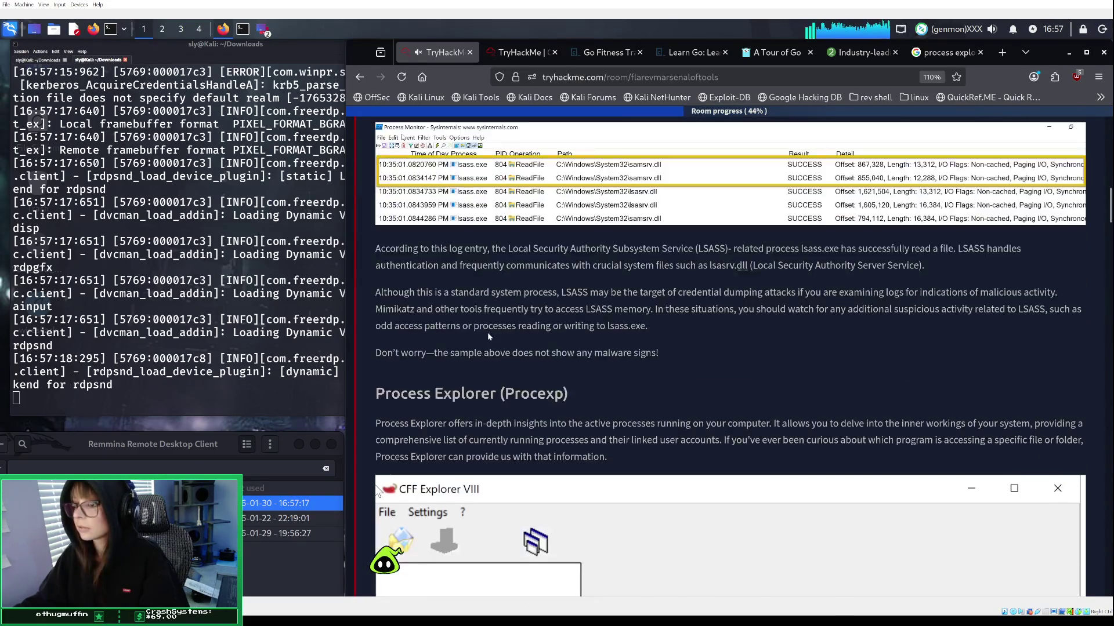
scroll(488, 336, "down", 15)
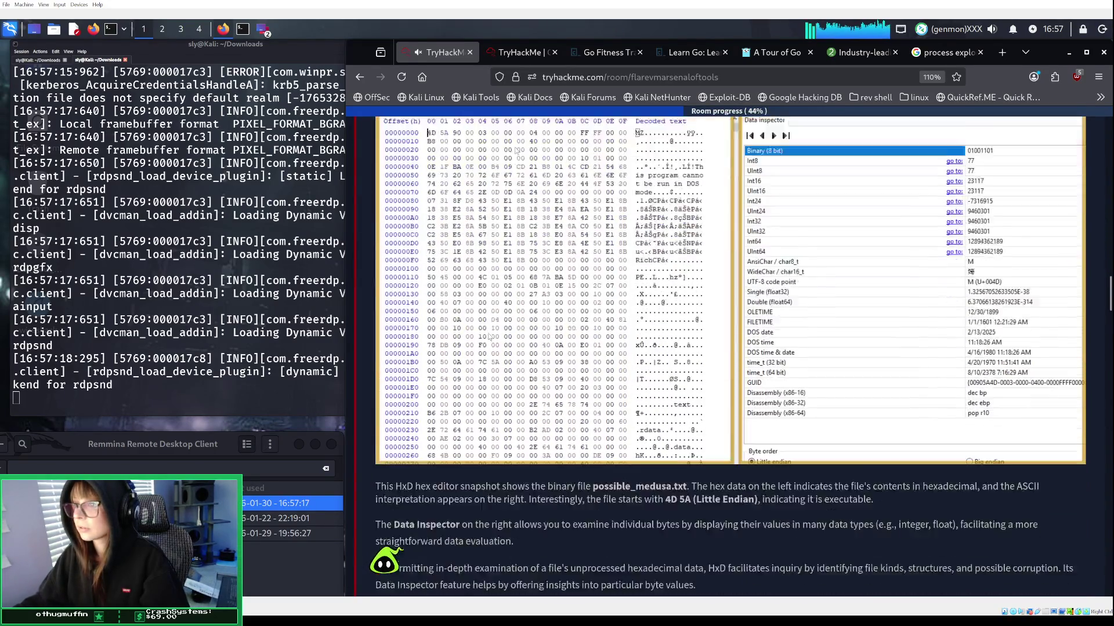
scroll(488, 336, "down", 15)
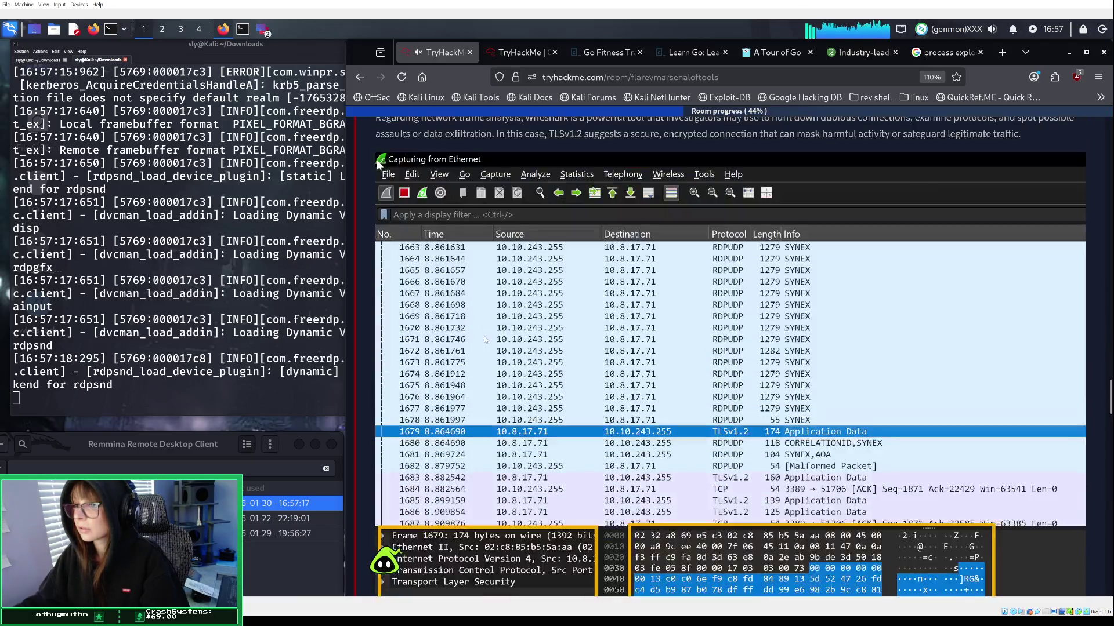
scroll(485, 339, "down", 15)
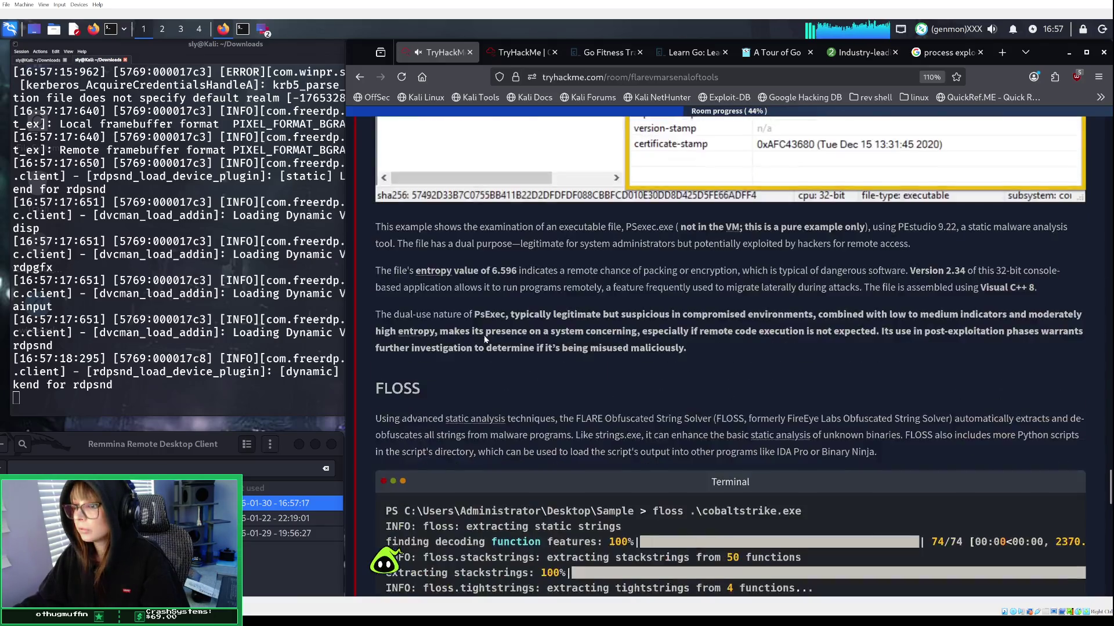
scroll(485, 340, "down", 4)
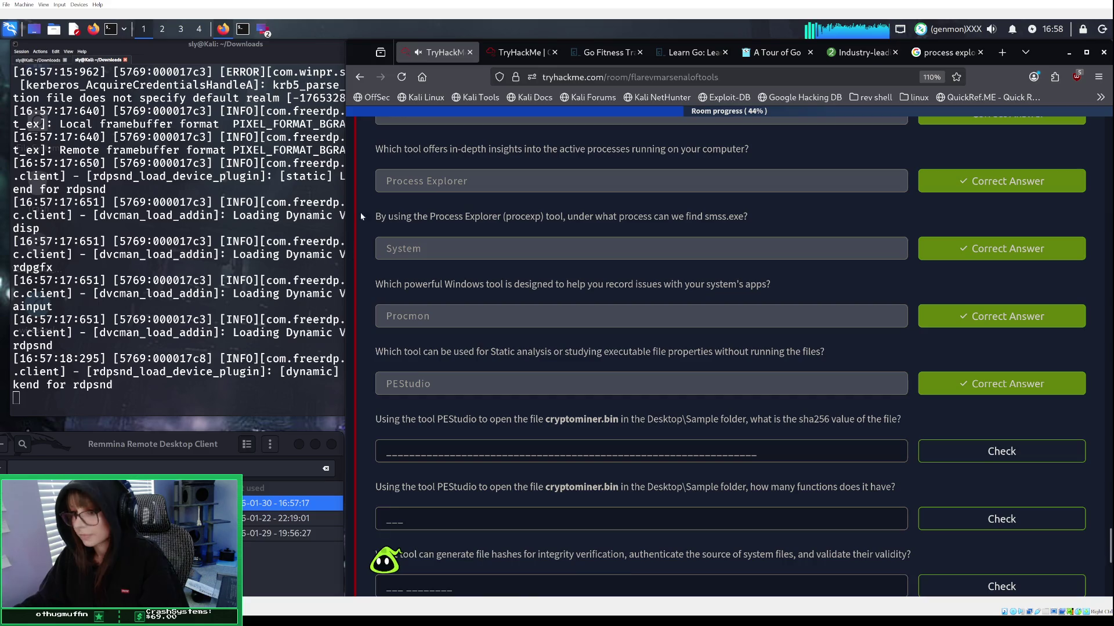
Restore the FlareVM remote session from Remmina's window list.
right_click(263, 29)
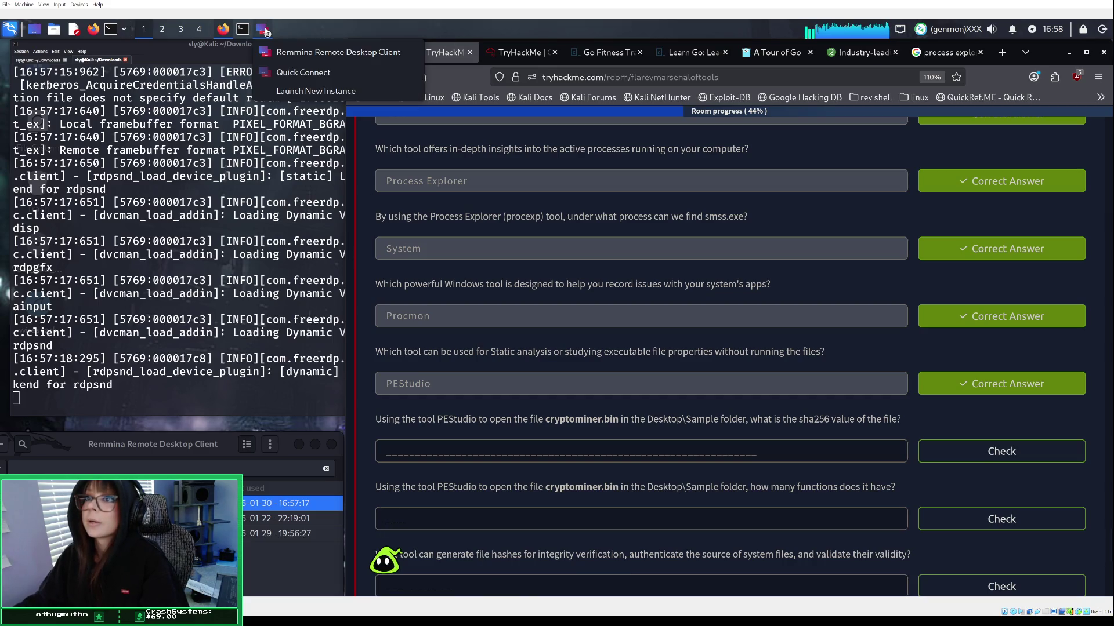
left_click(297, 57)
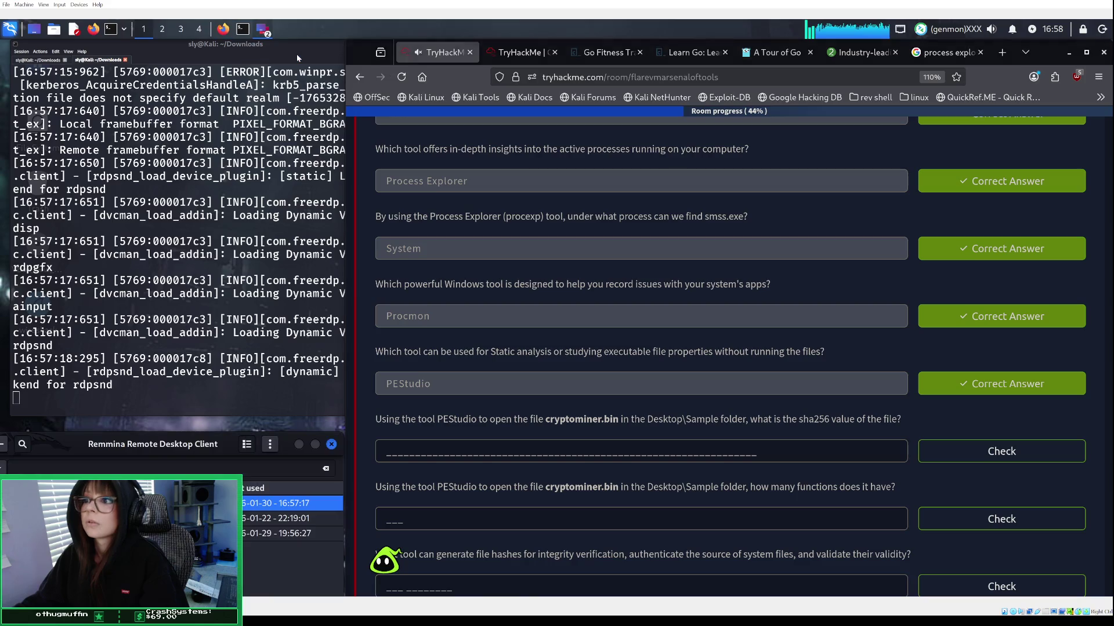
left_click(264, 29)
left_click(301, 87)
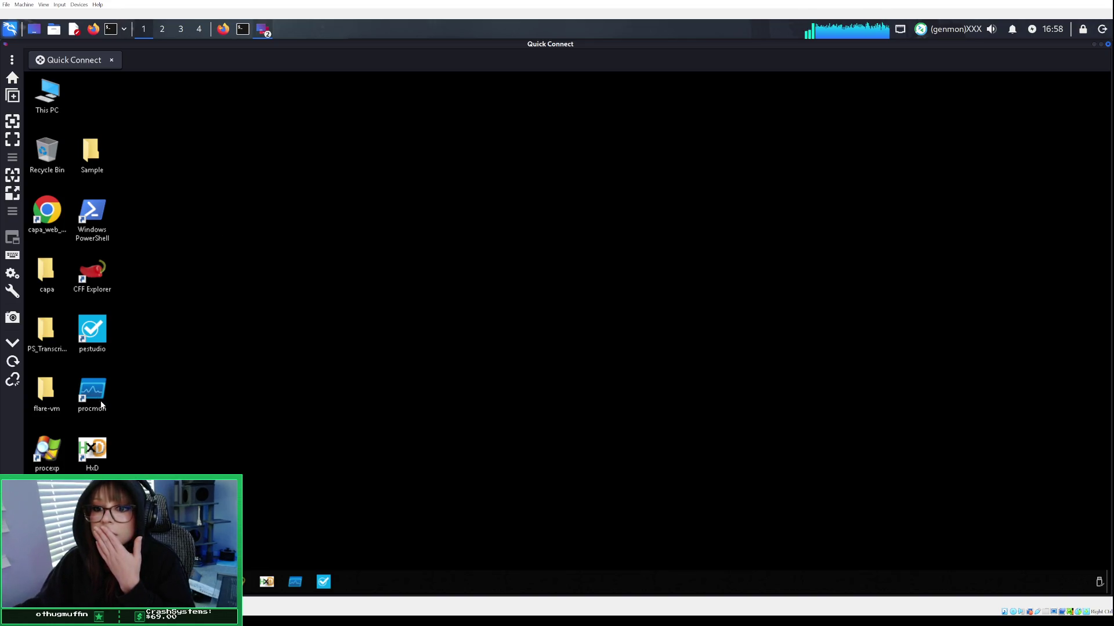
Open the Sample folder and try opening cryptominer.bin with Vi Improved, then cancel and hide the session.
left_click(86, 155)
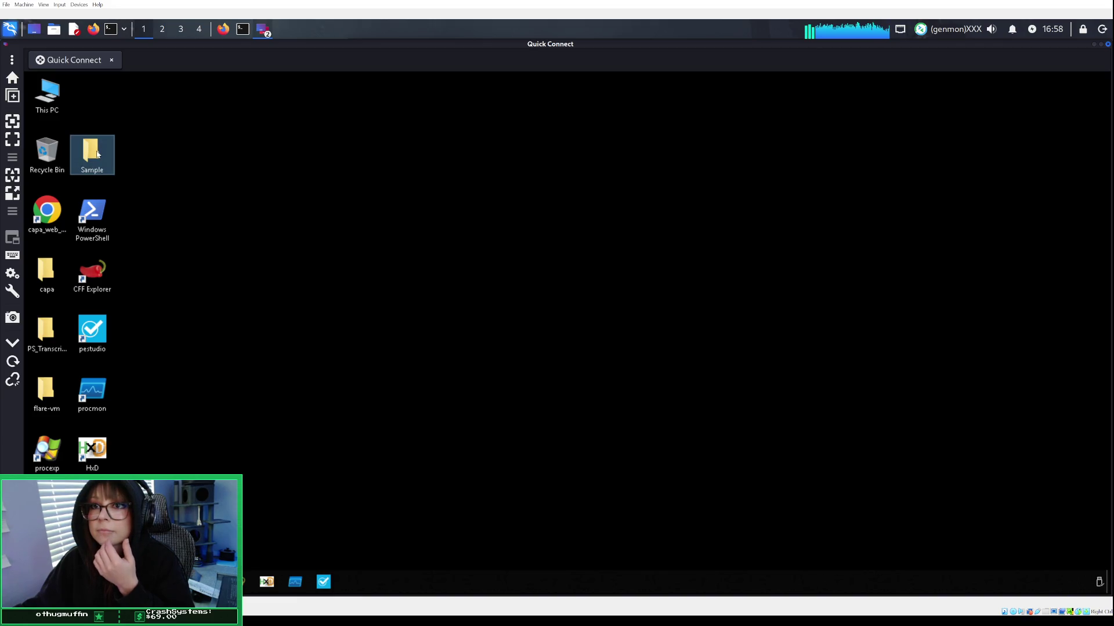
left_click(136, 149)
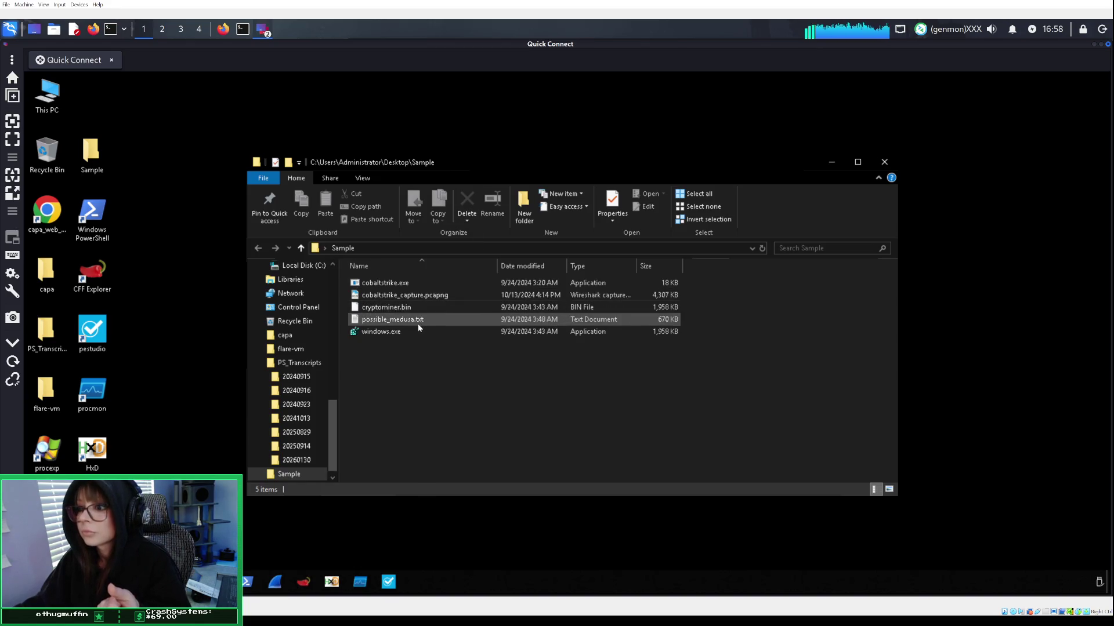
left_click(418, 309)
double_click(419, 309)
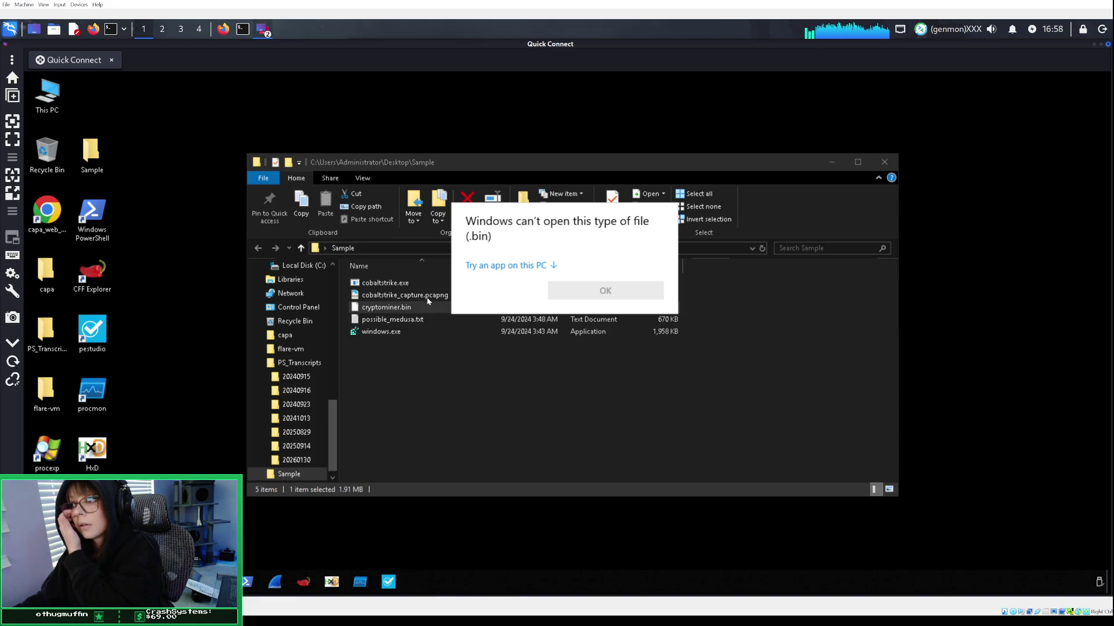
left_click(535, 266)
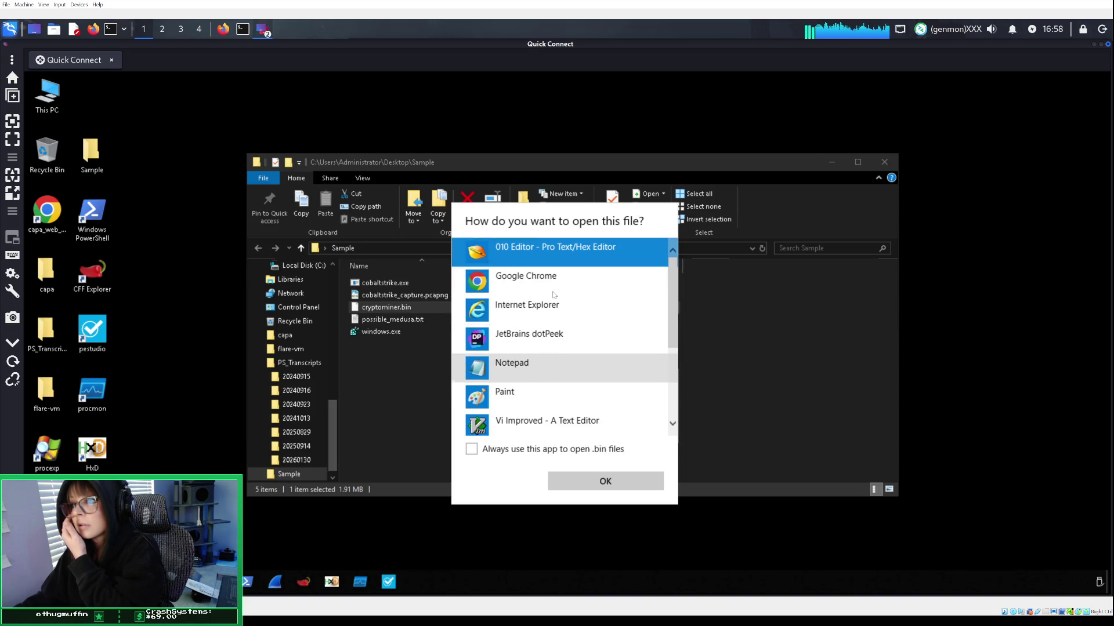
left_click(604, 429)
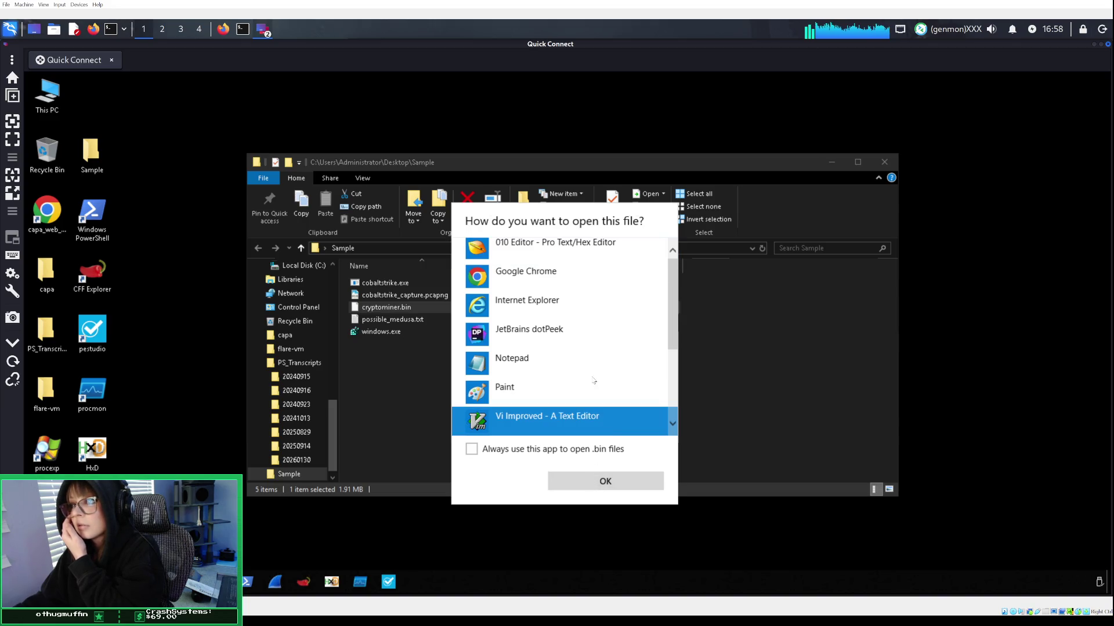
scroll(591, 359, "up", 1)
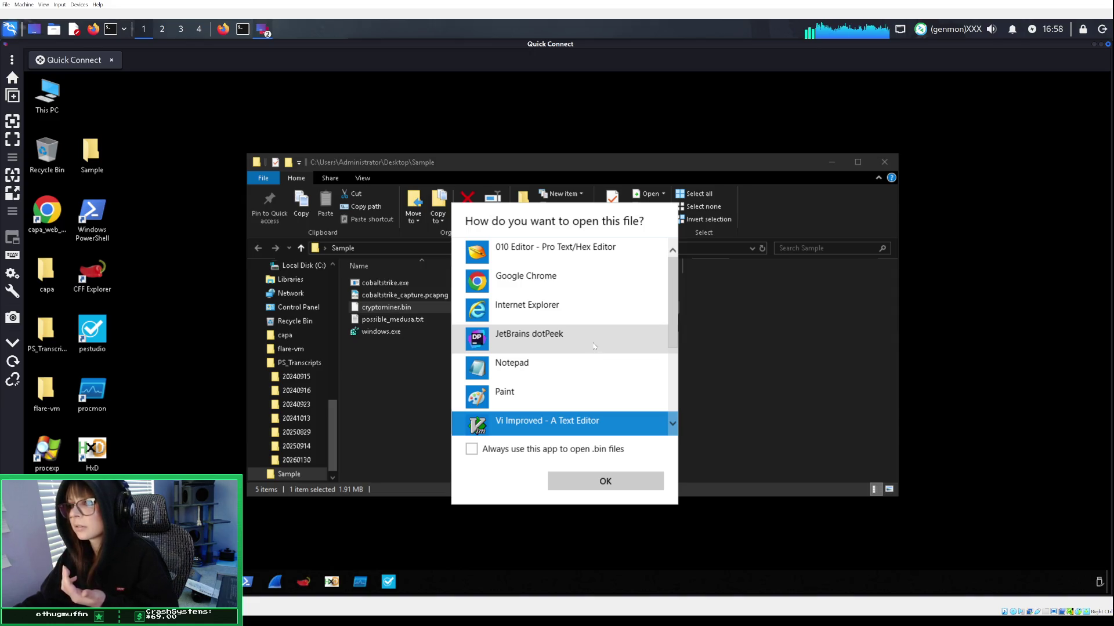
scroll(594, 346, "down", 1)
scroll(594, 346, "down", 2)
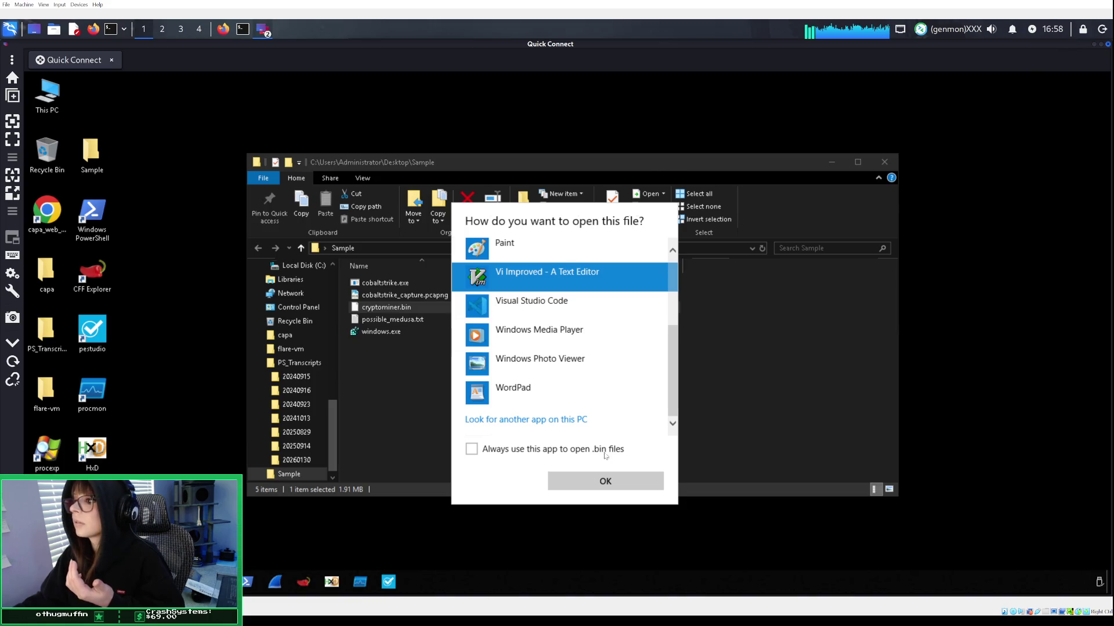
key("Escape")
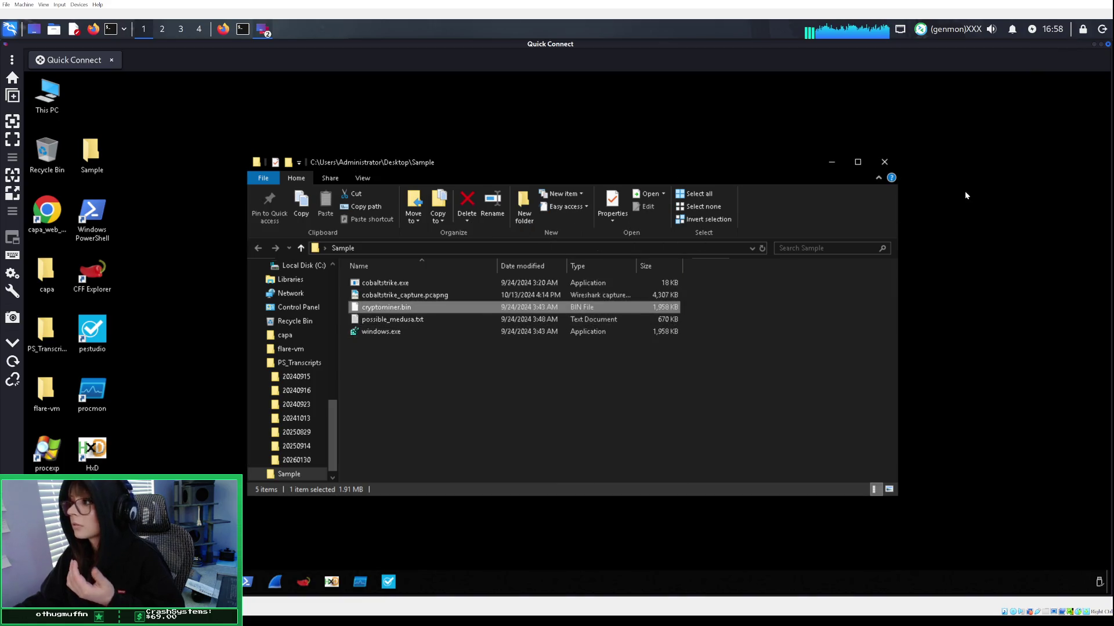
left_click(1094, 46)
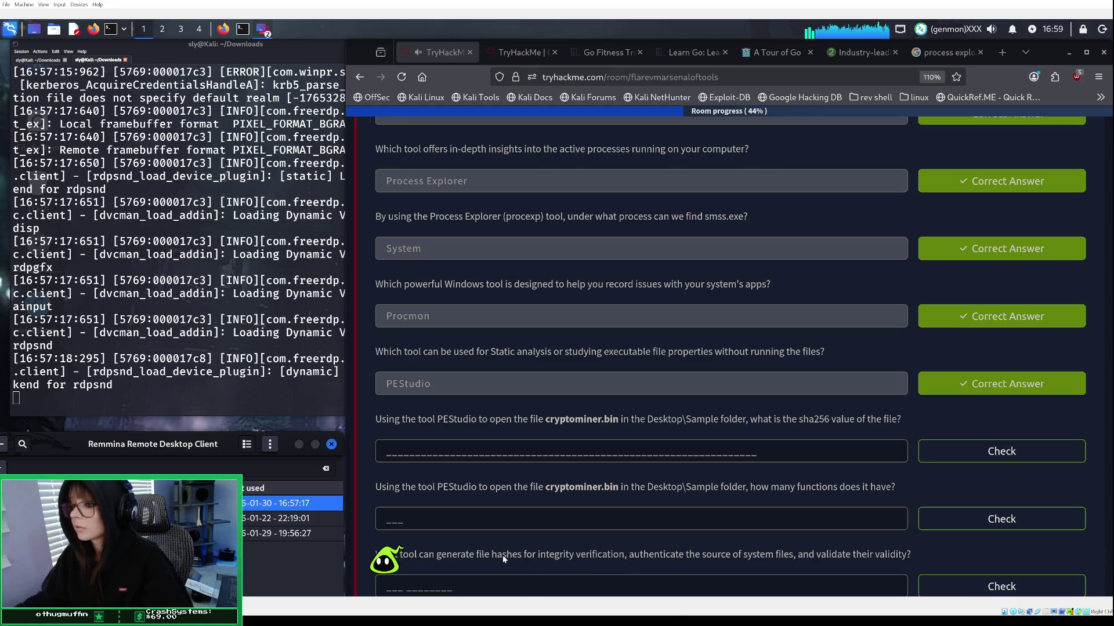
left_click(264, 33)
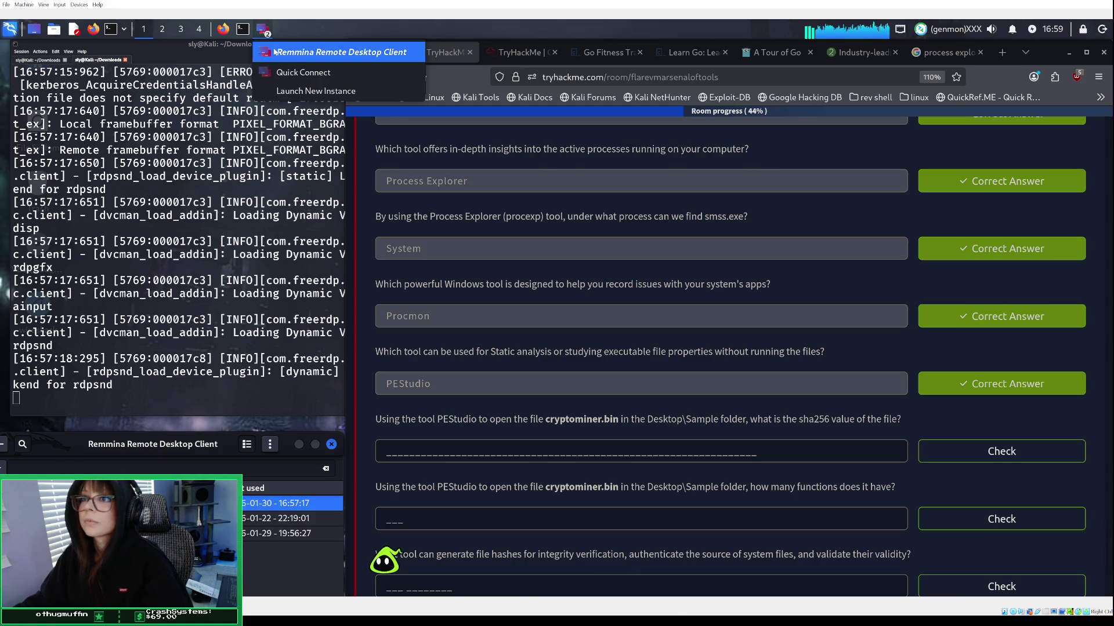
left_click(280, 72)
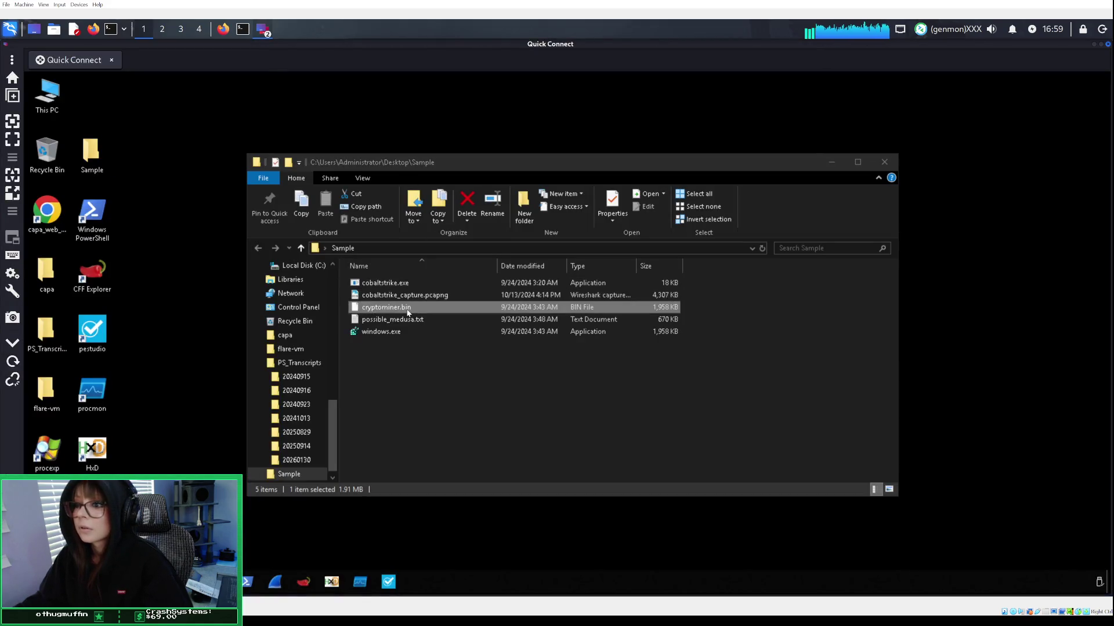
left_click(408, 311)
right_click(408, 312)
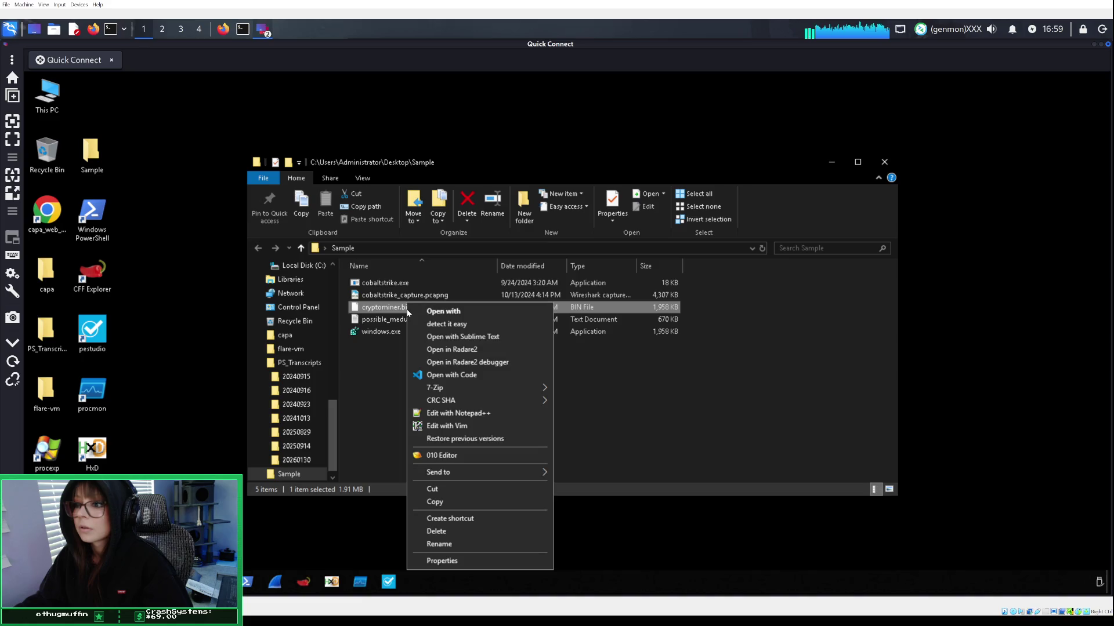
left_click(430, 312)
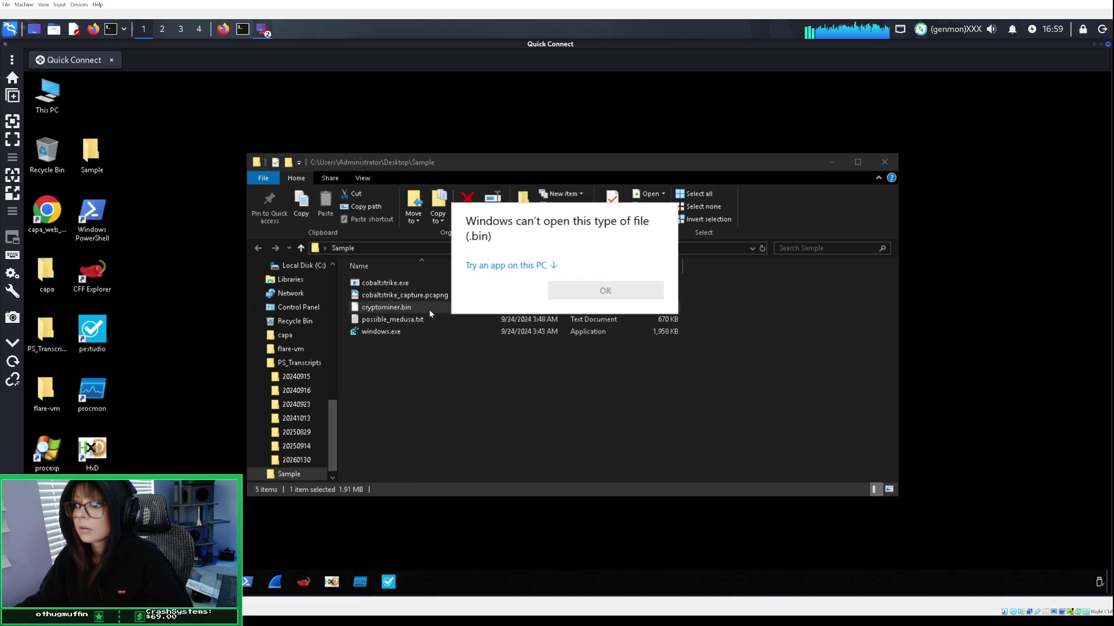
left_click(509, 267)
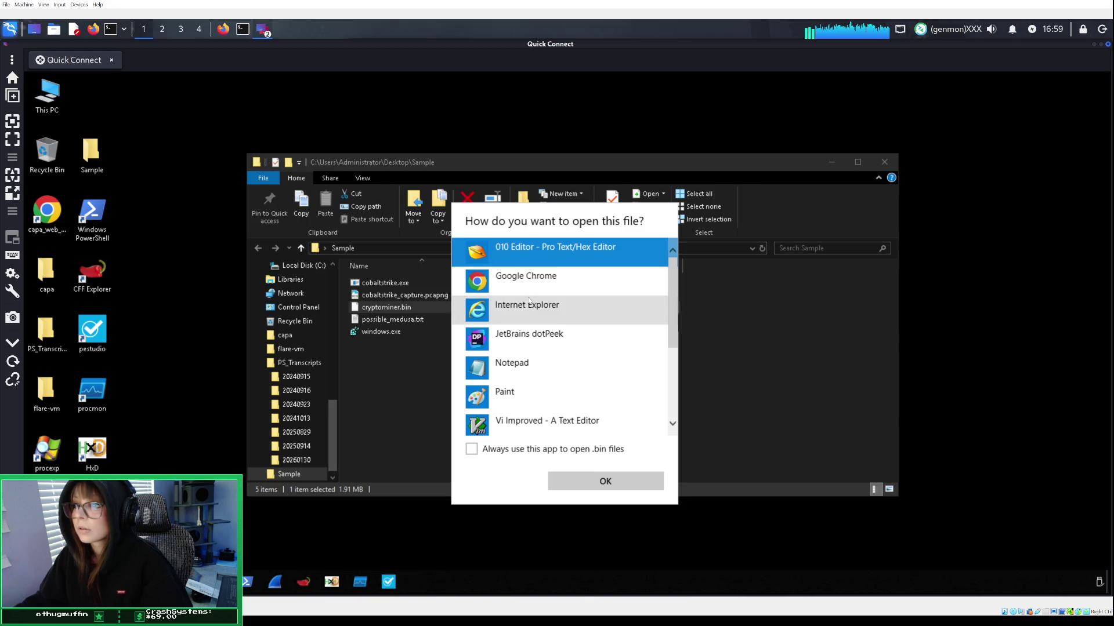
scroll(529, 301, "down", 3)
scroll(529, 301, "down", 2)
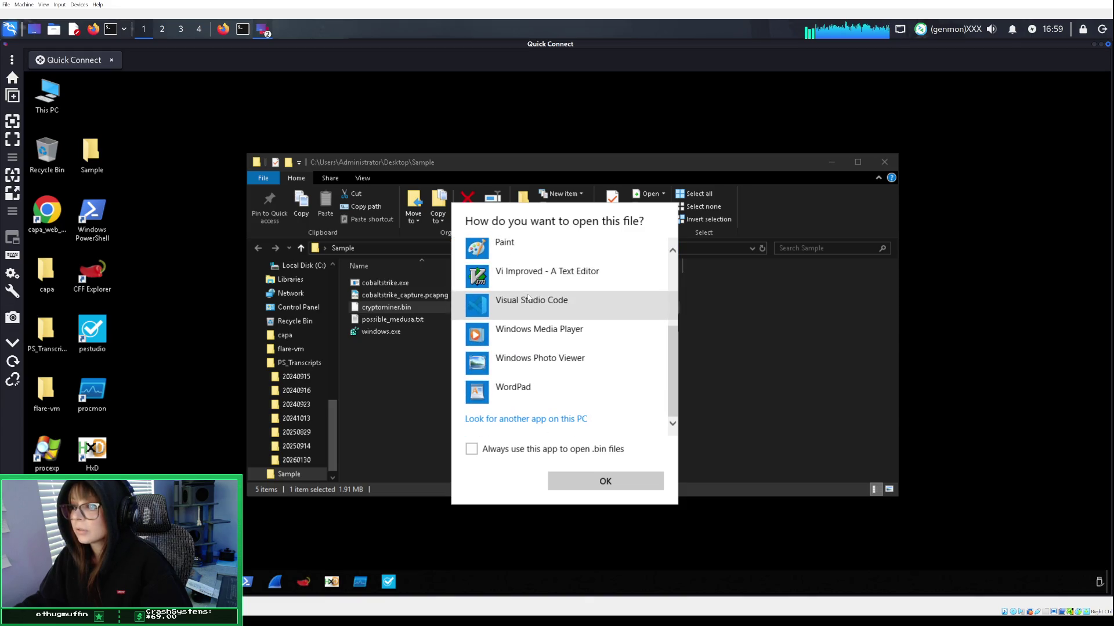
scroll(529, 297, "up", 5)
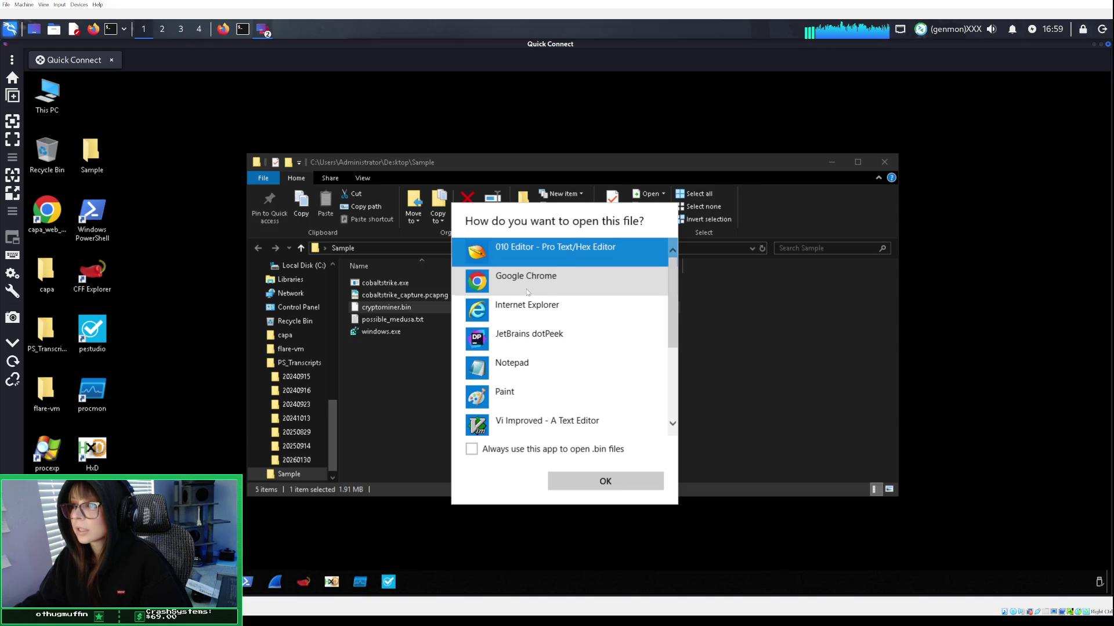
scroll(526, 296, "down", 5)
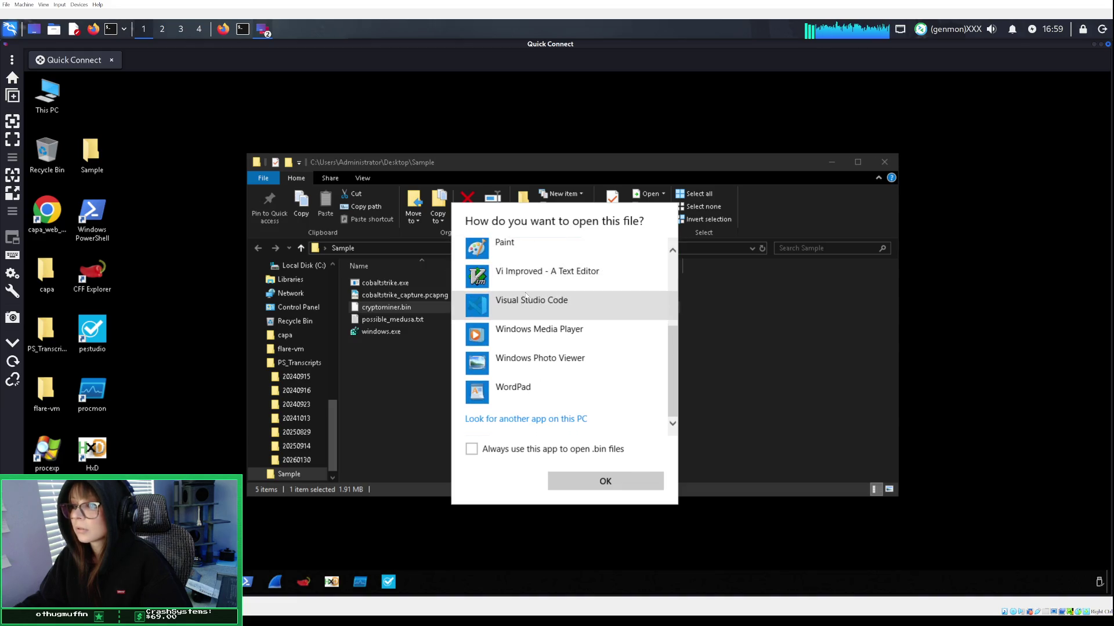
left_click(550, 420)
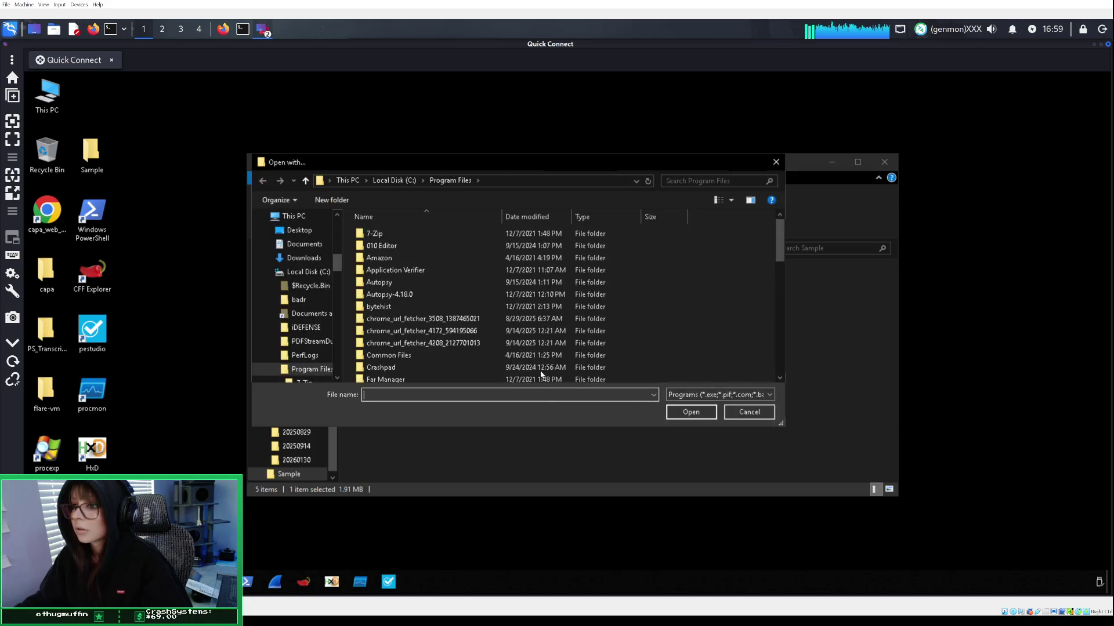
type("pe")
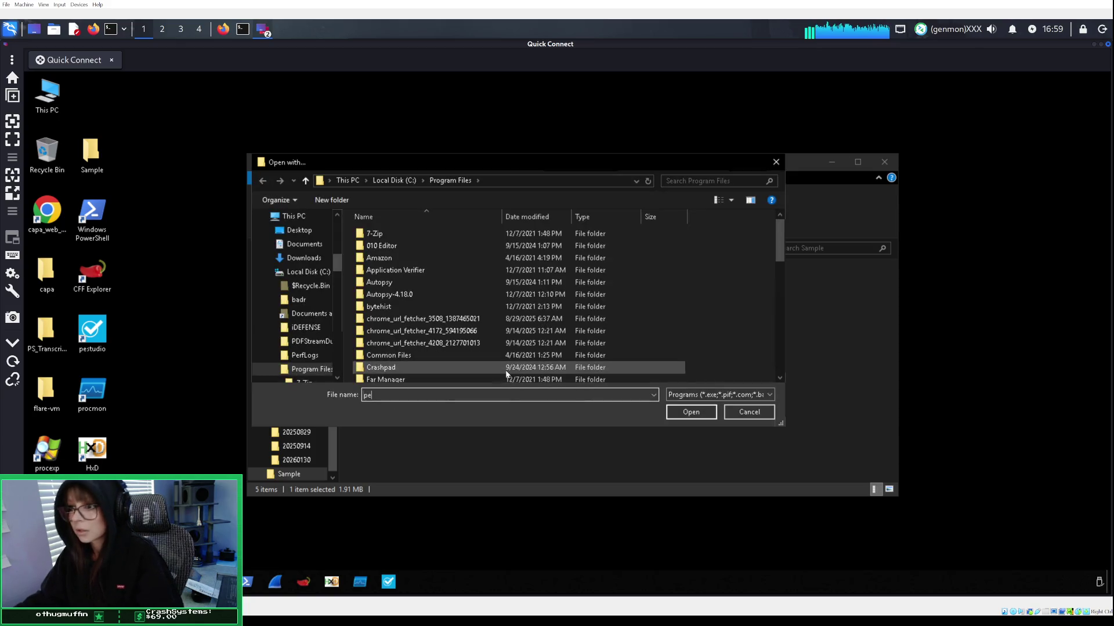
type("st")
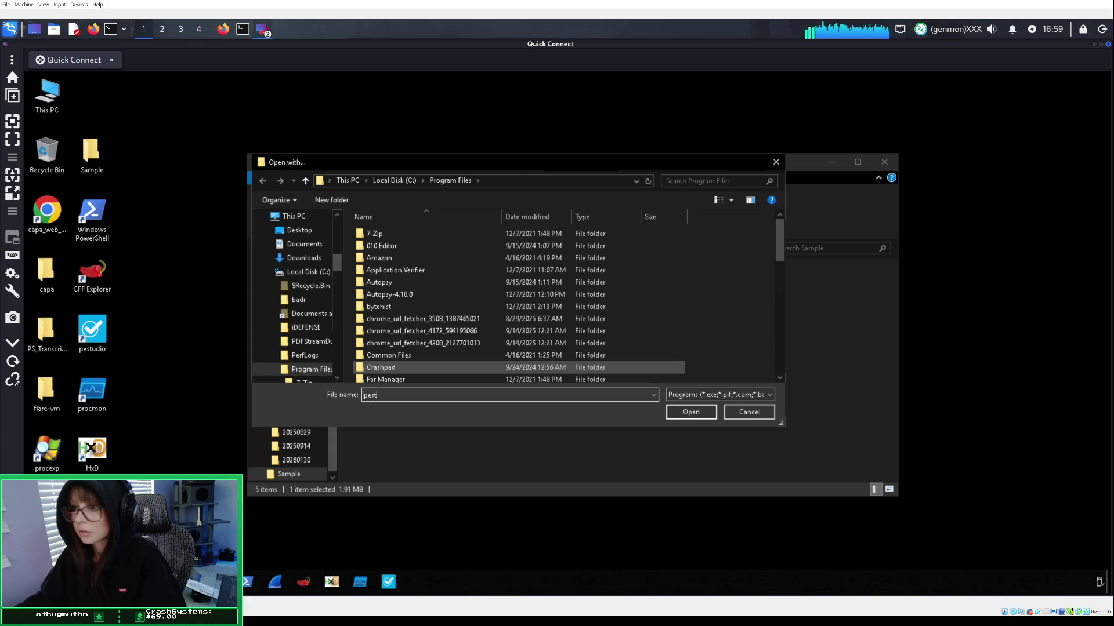
type("u")
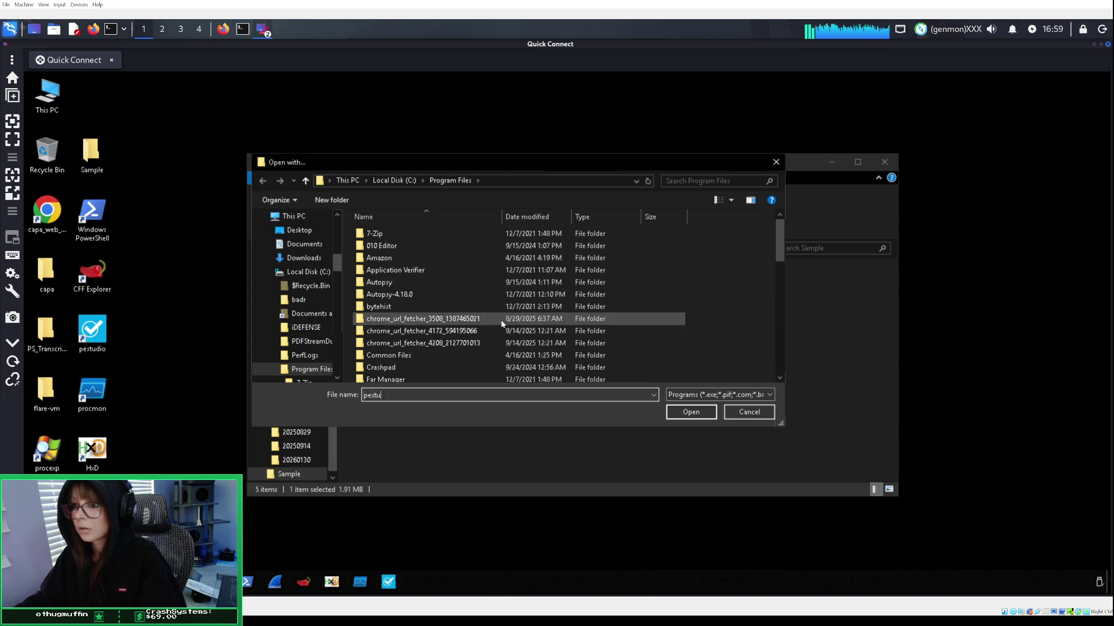
scroll(501, 317, "down", 6)
scroll(501, 317, "down", 10)
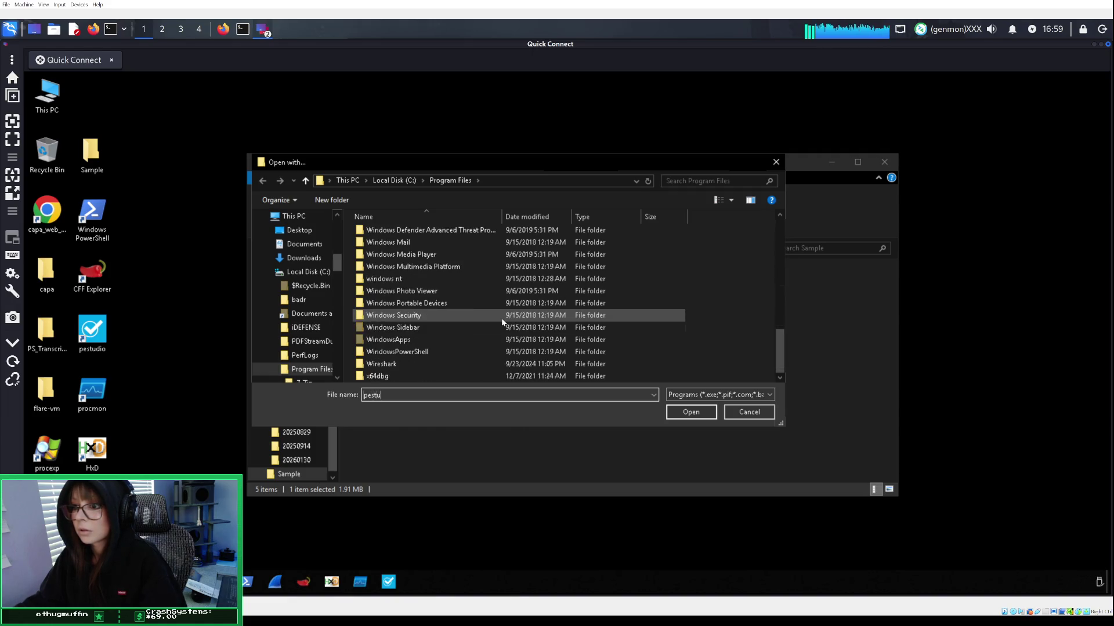
scroll(501, 318, "up", 10)
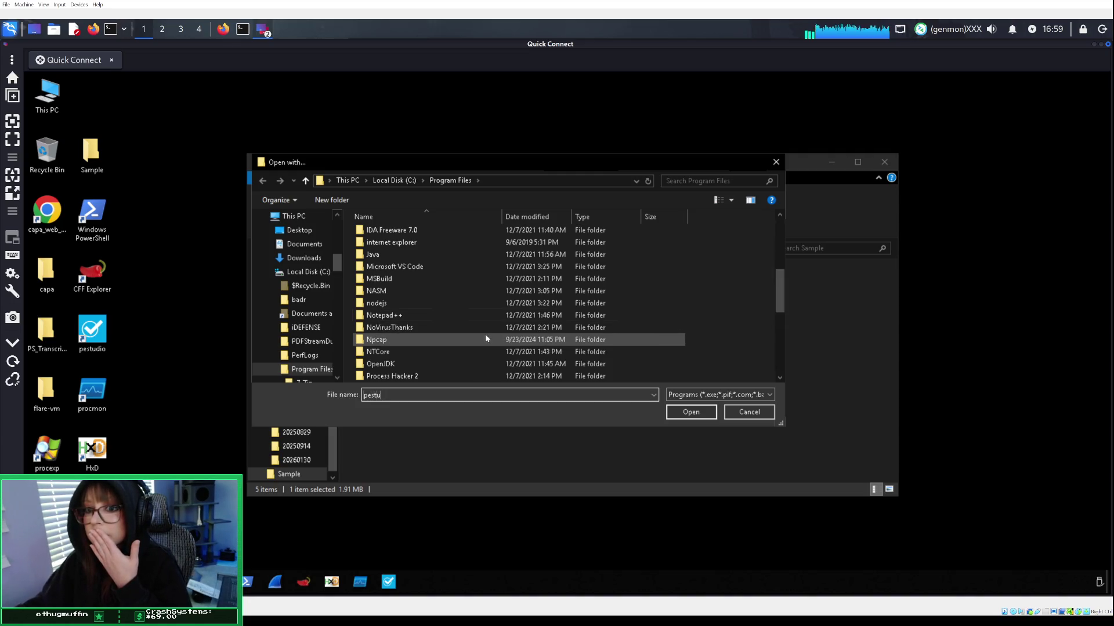
left_click(775, 164)
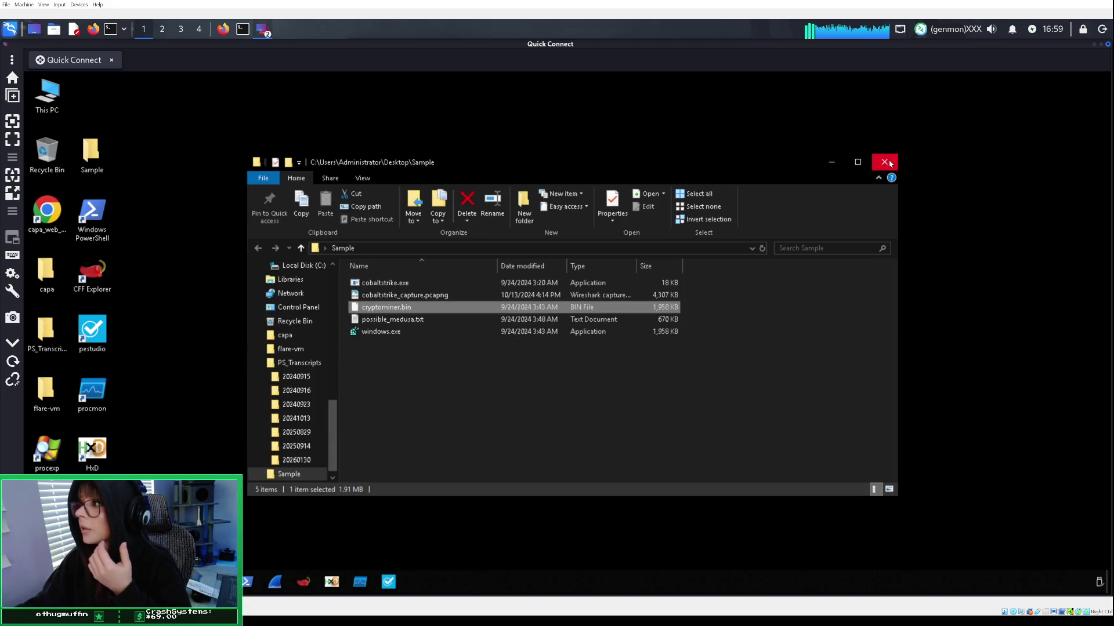
Close the Sample folder, launch pestudio and load cryptominer.bin for analysis.
left_click(891, 163)
left_click(83, 335)
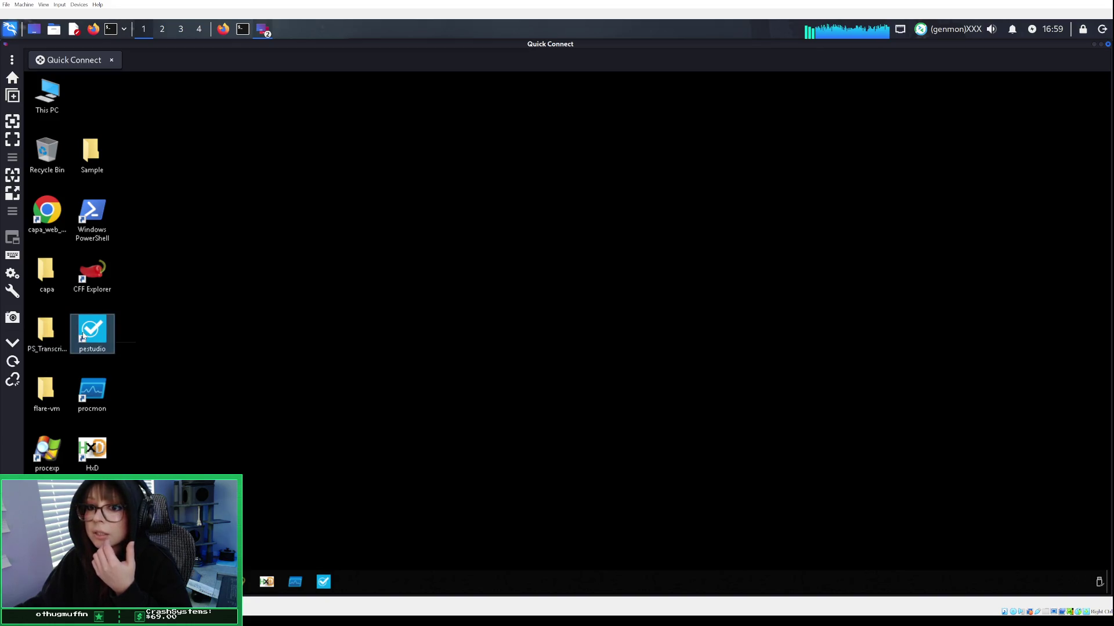
double_click(82, 334)
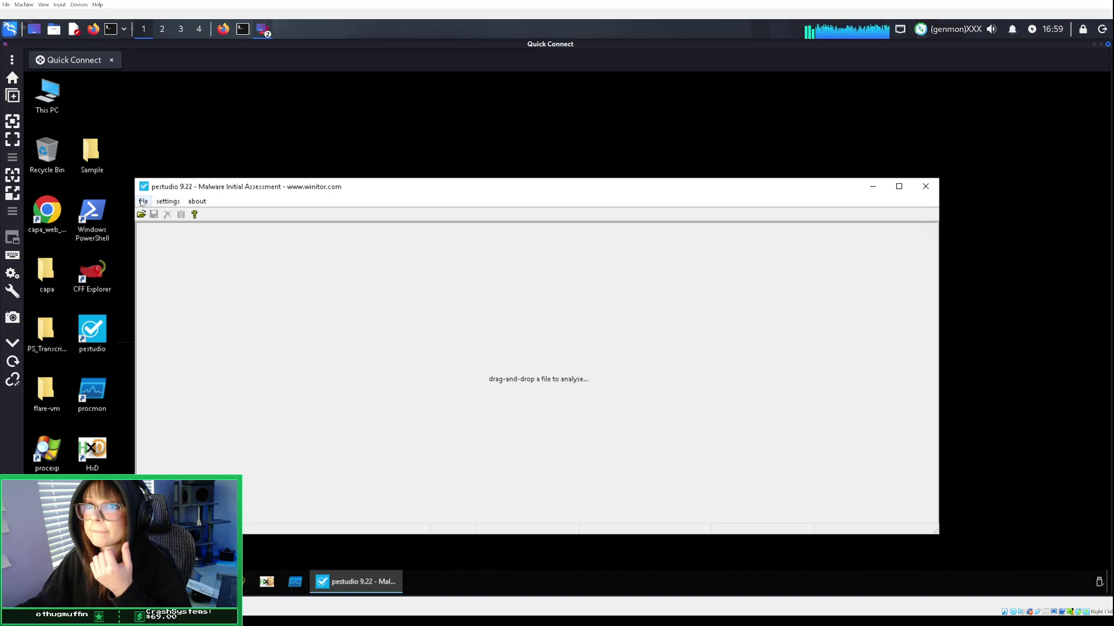
left_click(143, 201)
left_click(147, 215)
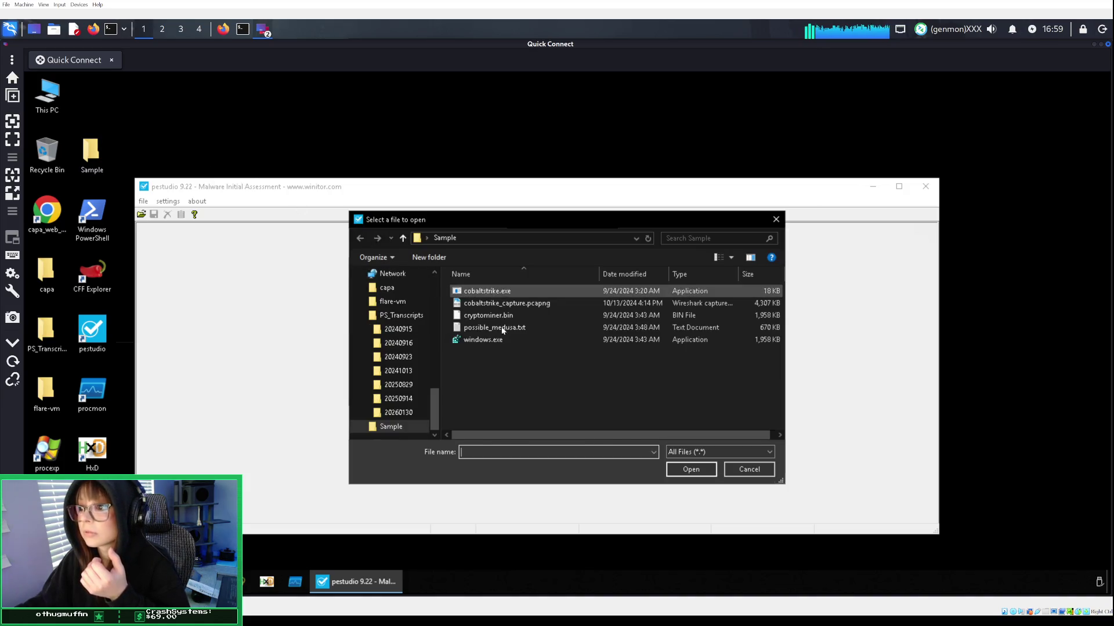
left_click(501, 320)
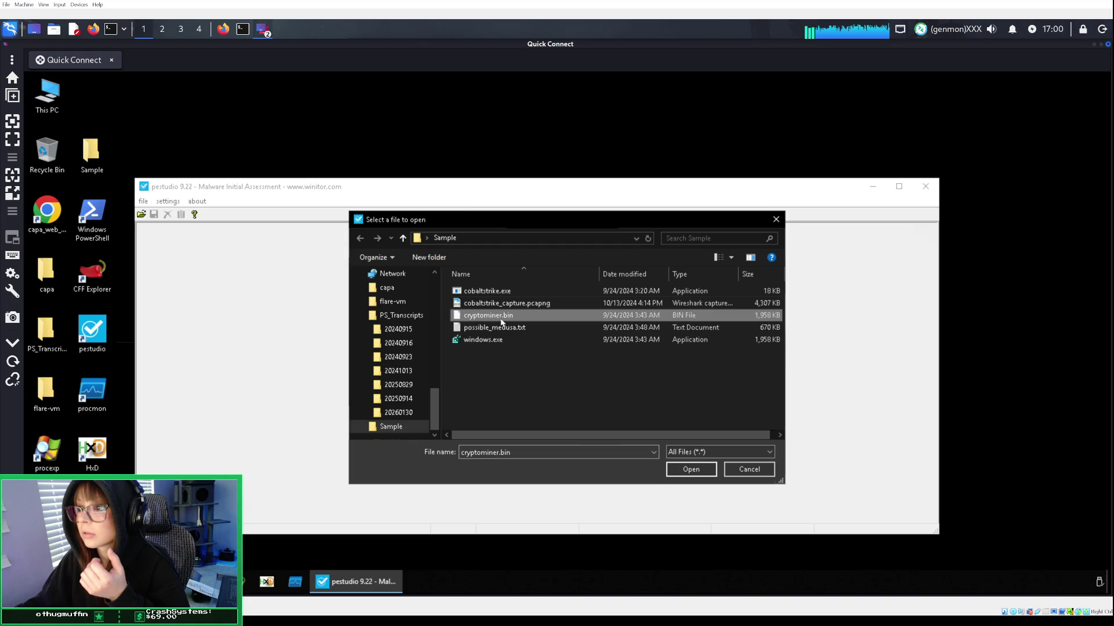
left_click(704, 474)
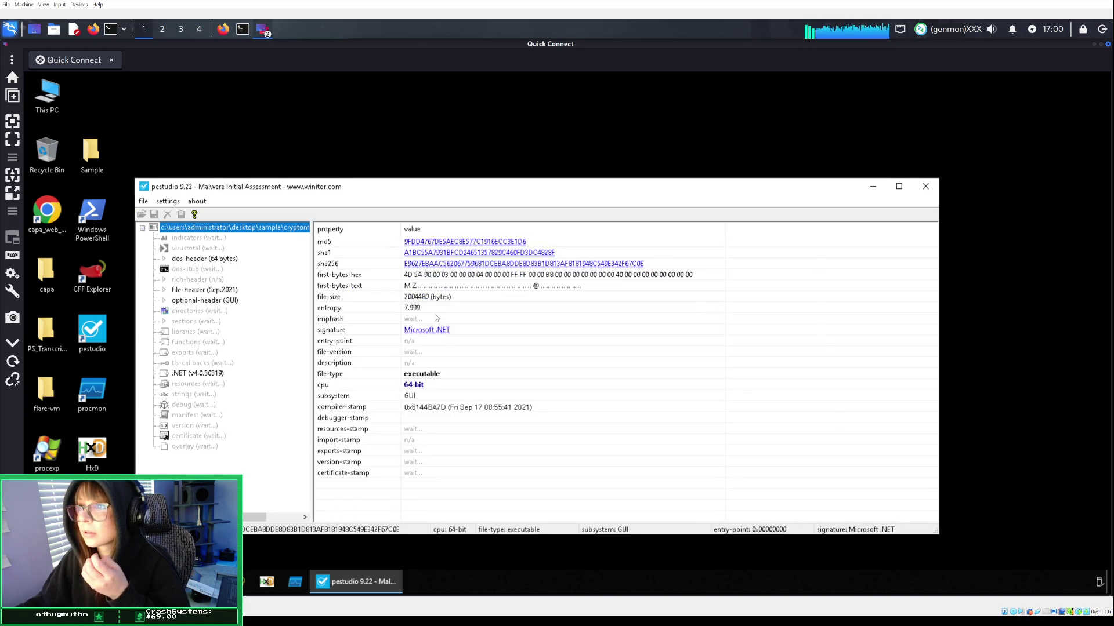
Copy the sha256 hash and paste it into a Kali text editor to compare, then discard it.
left_click(619, 264)
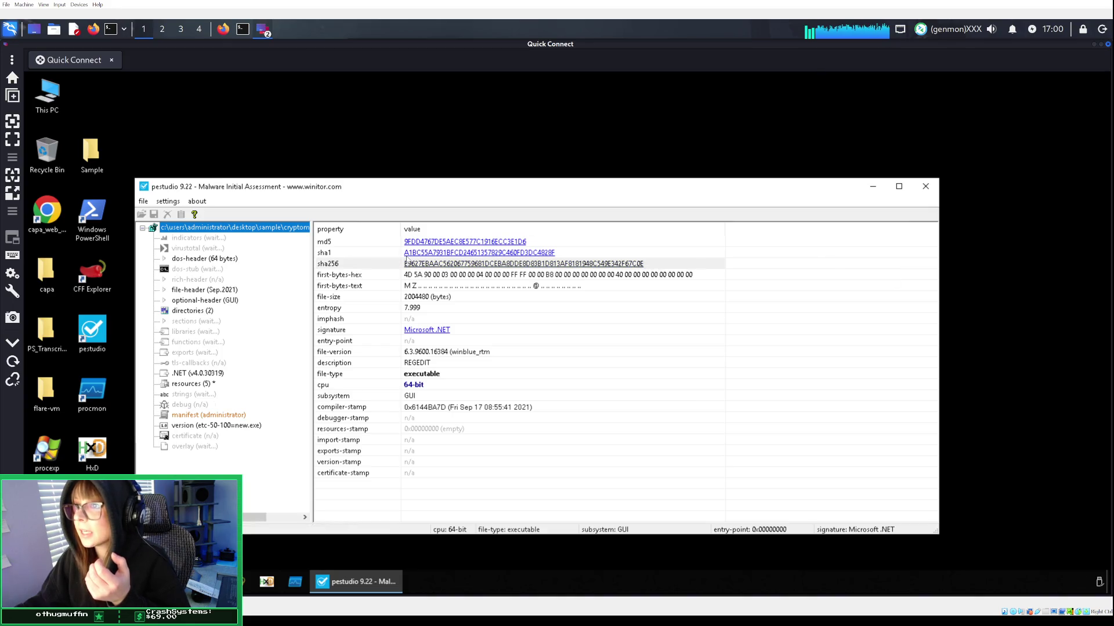
left_click(646, 265)
right_click(647, 266)
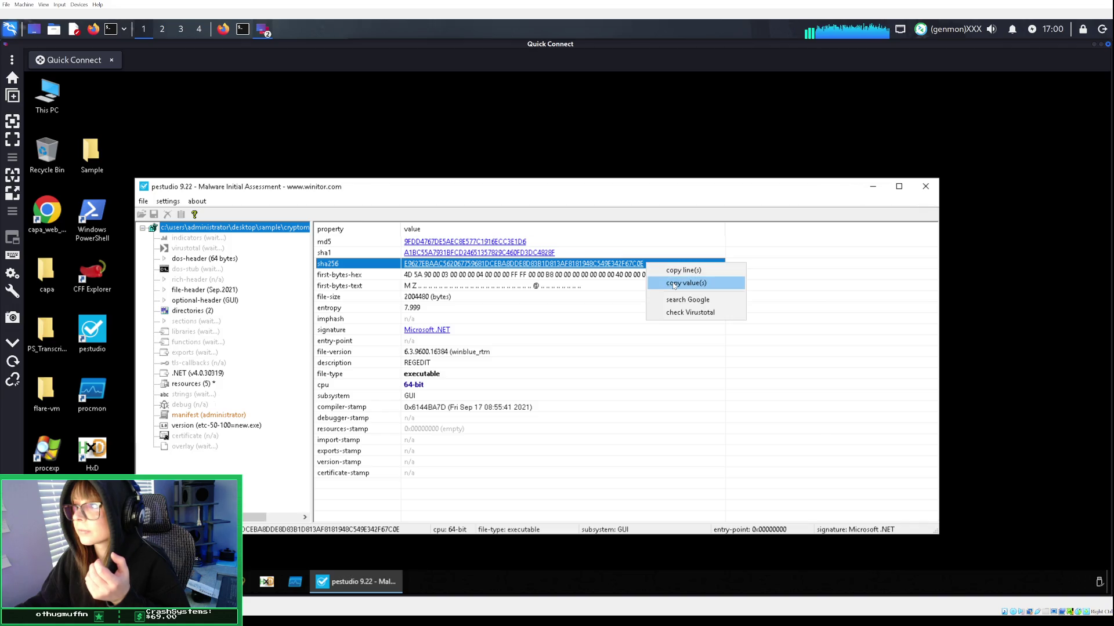
left_click(674, 284)
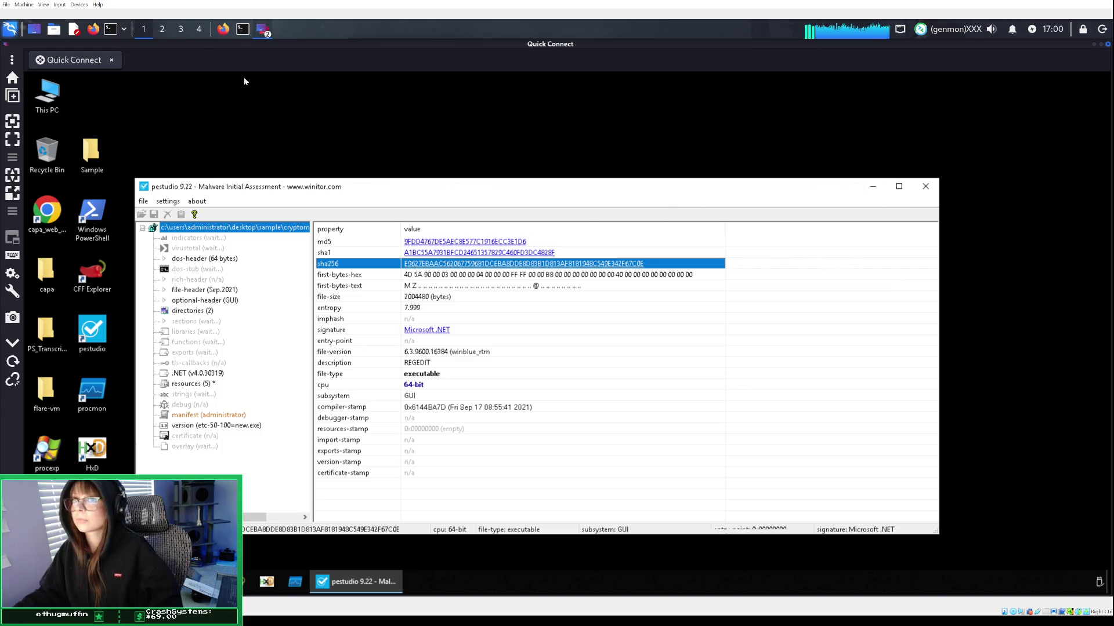
left_click(77, 32)
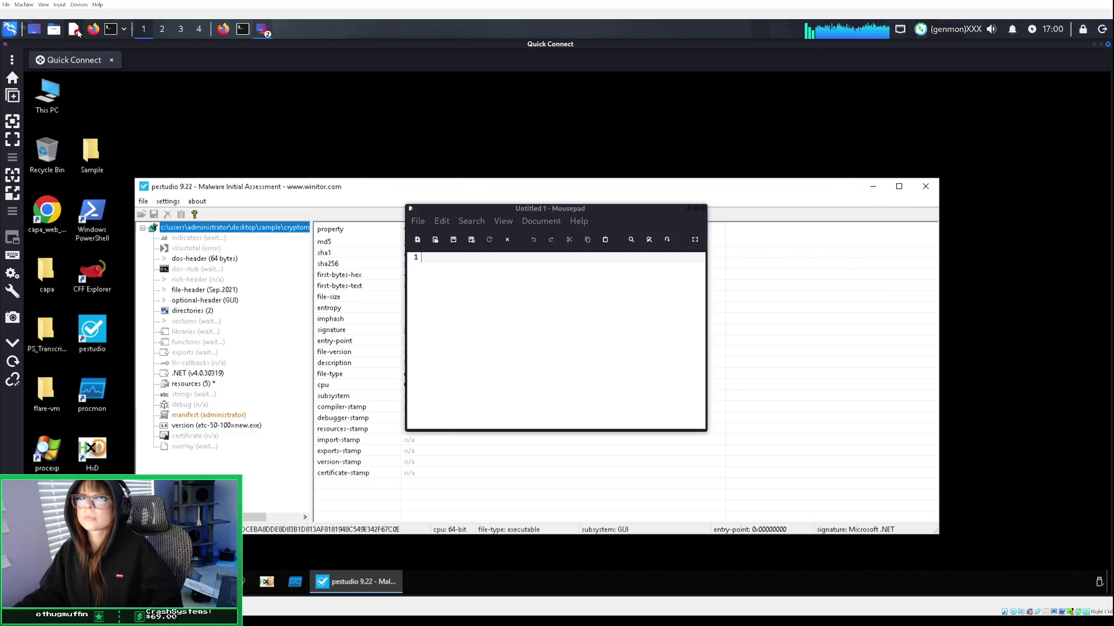
right_click(495, 300)
left_click(528, 369)
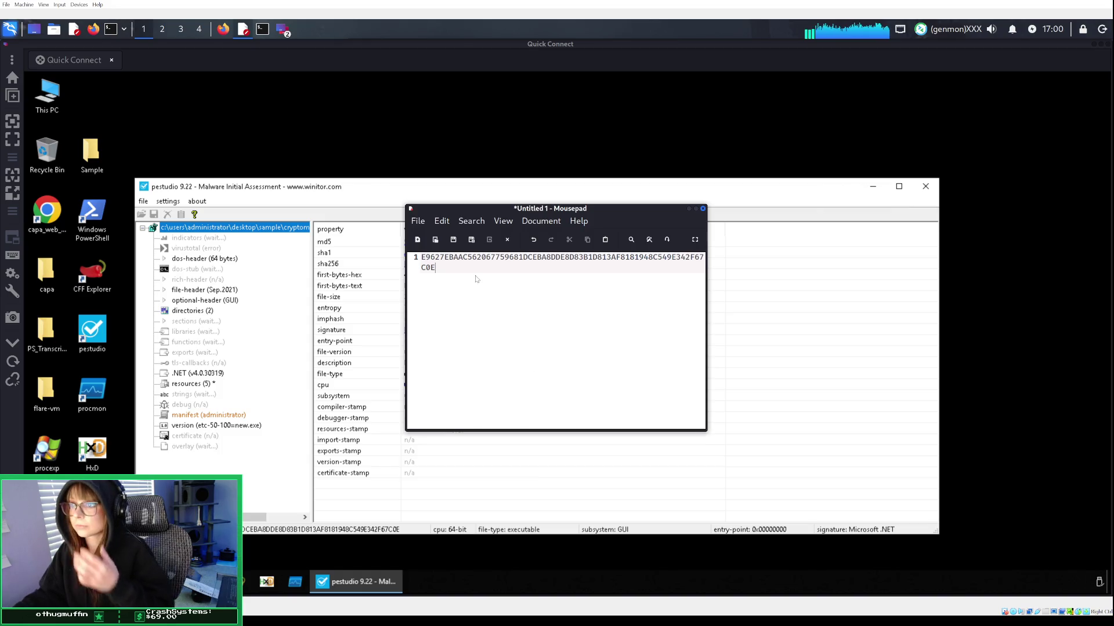
mouse_move(545, 210)
left_mouse_down()
mouse_move(504, 210)
mouse_move(503, 300)
left_mouse_up()
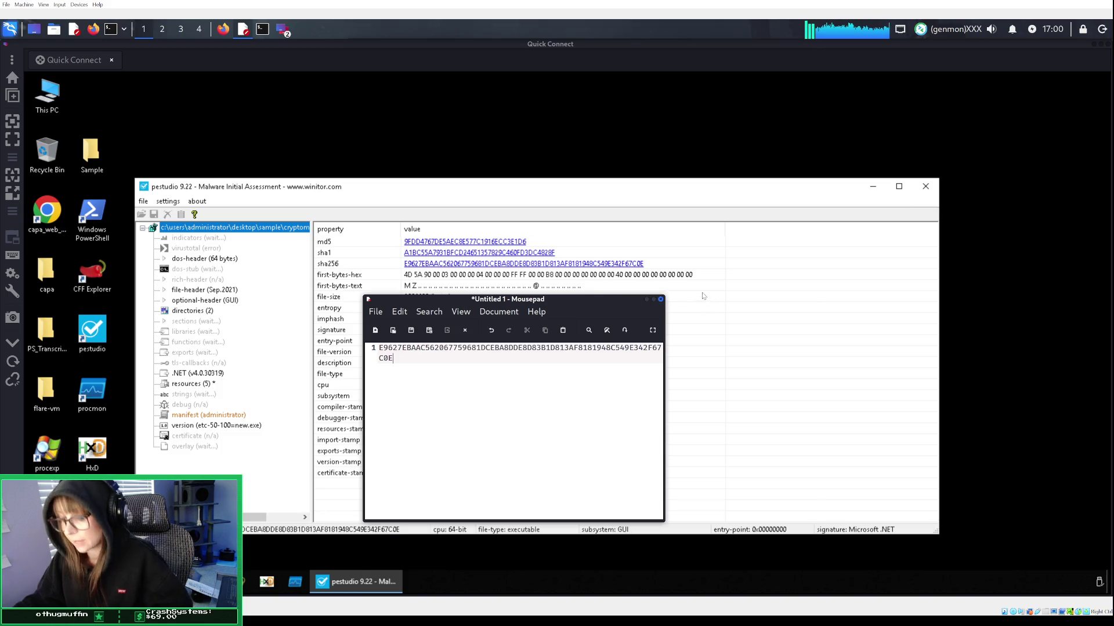
left_click(660, 299)
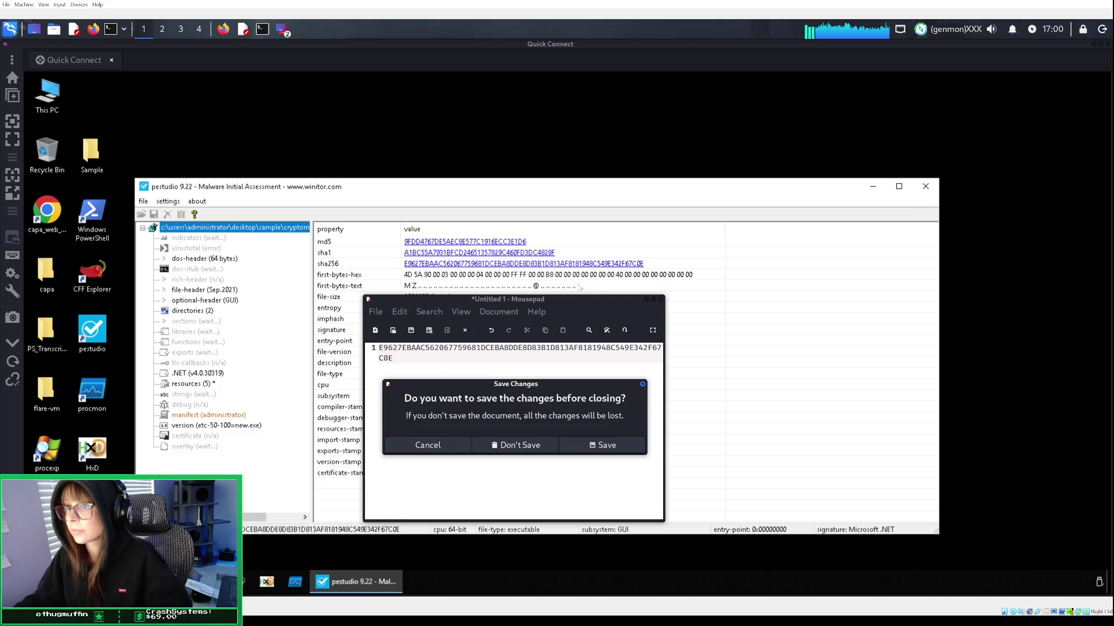
left_click(515, 445)
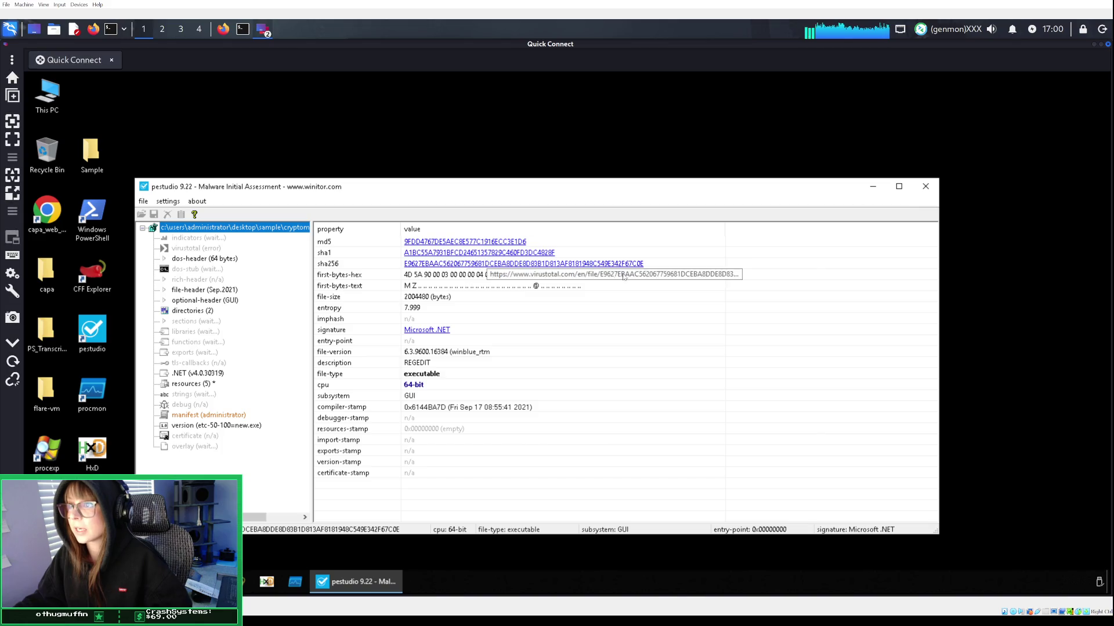
Copy the sha256 value from pestudio again and minimize the remote session.
left_click(423, 264)
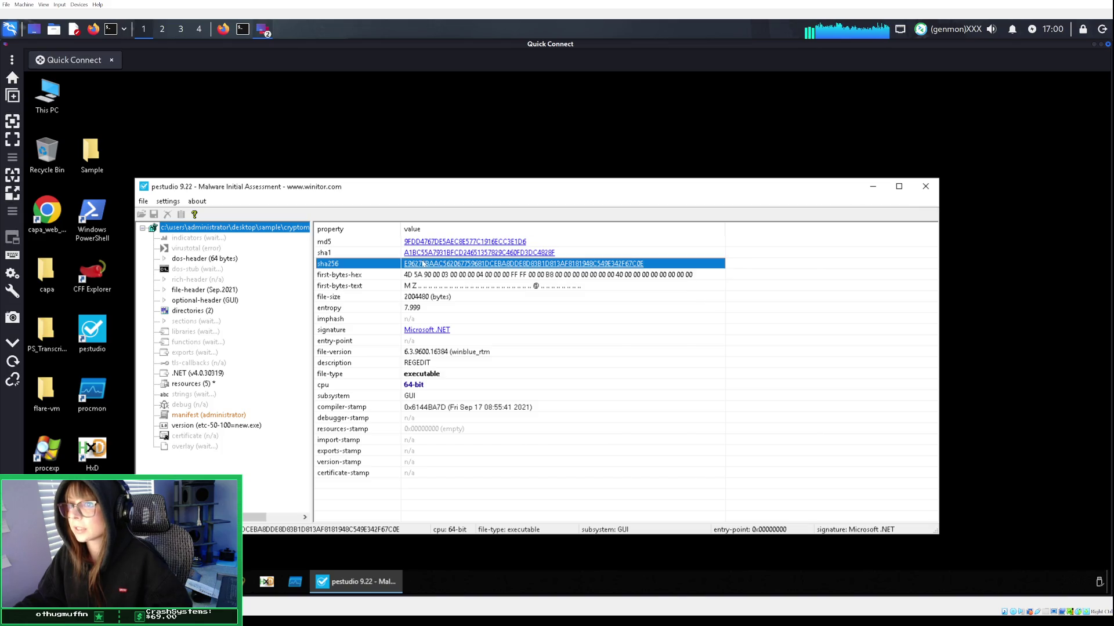
right_click(453, 264)
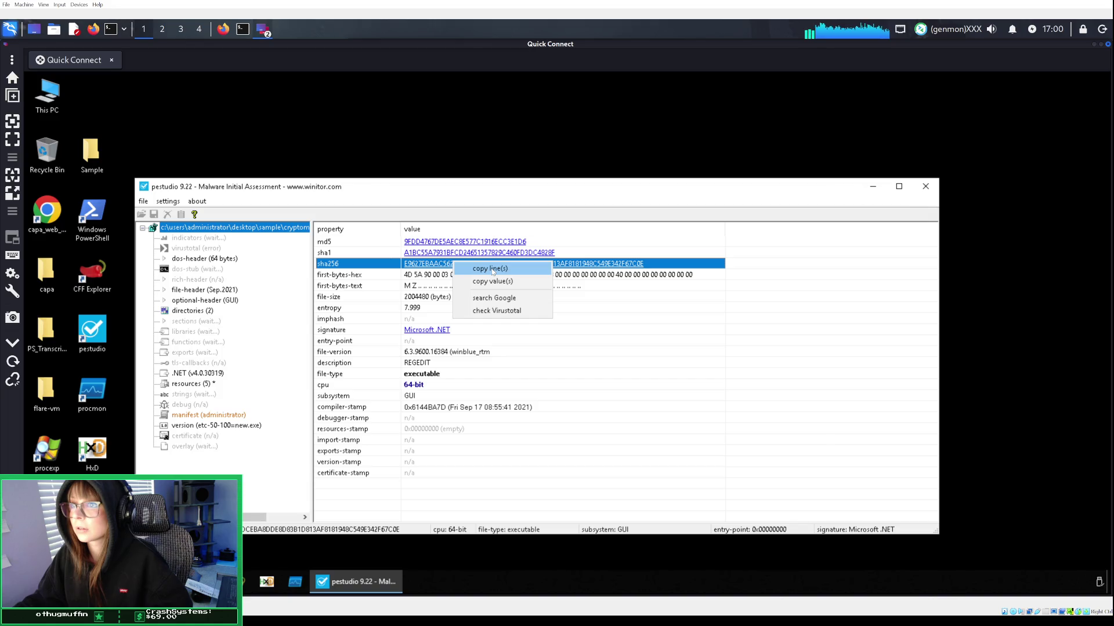
left_click(493, 282)
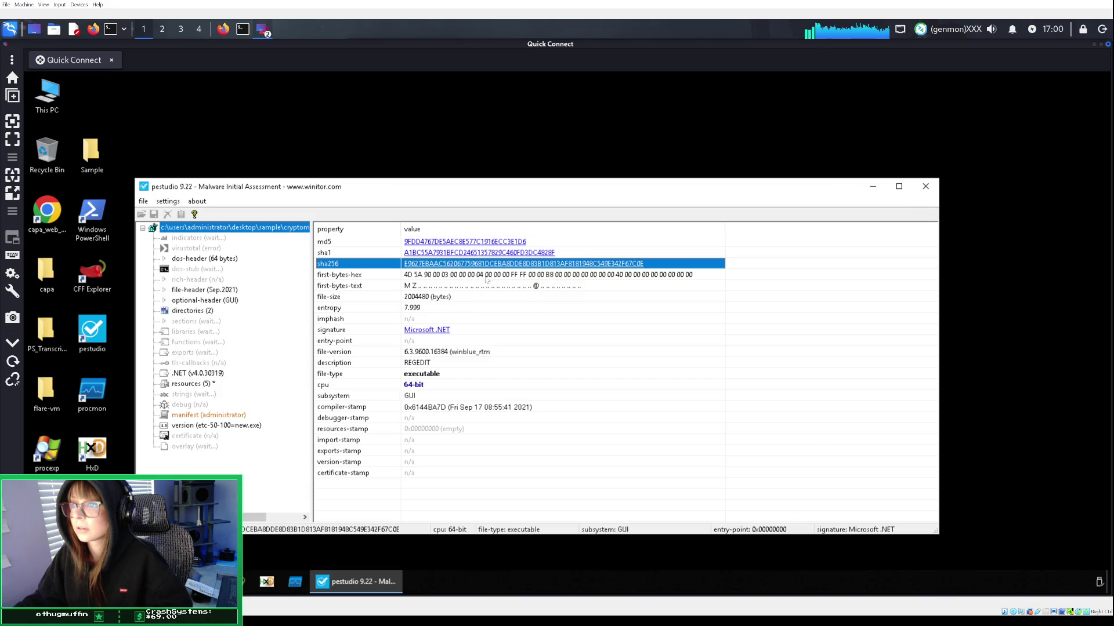
left_click(1093, 44)
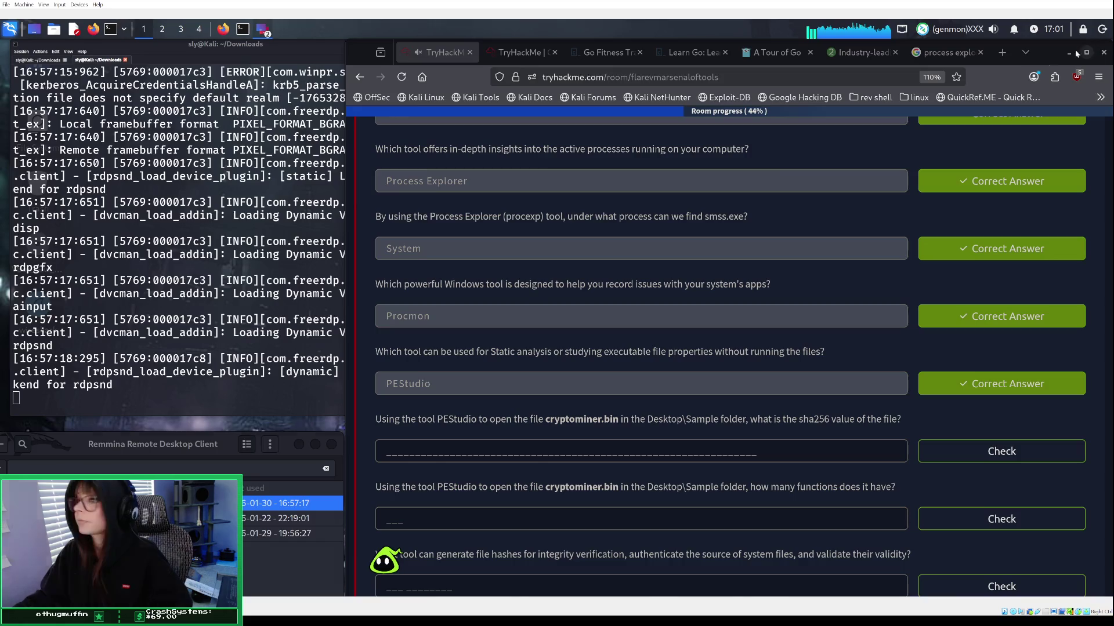
Paste the cryptominer.bin sha256 hash (E9627EBAAC…) into the answer field and submit it.
right_click(479, 449)
left_click(509, 321)
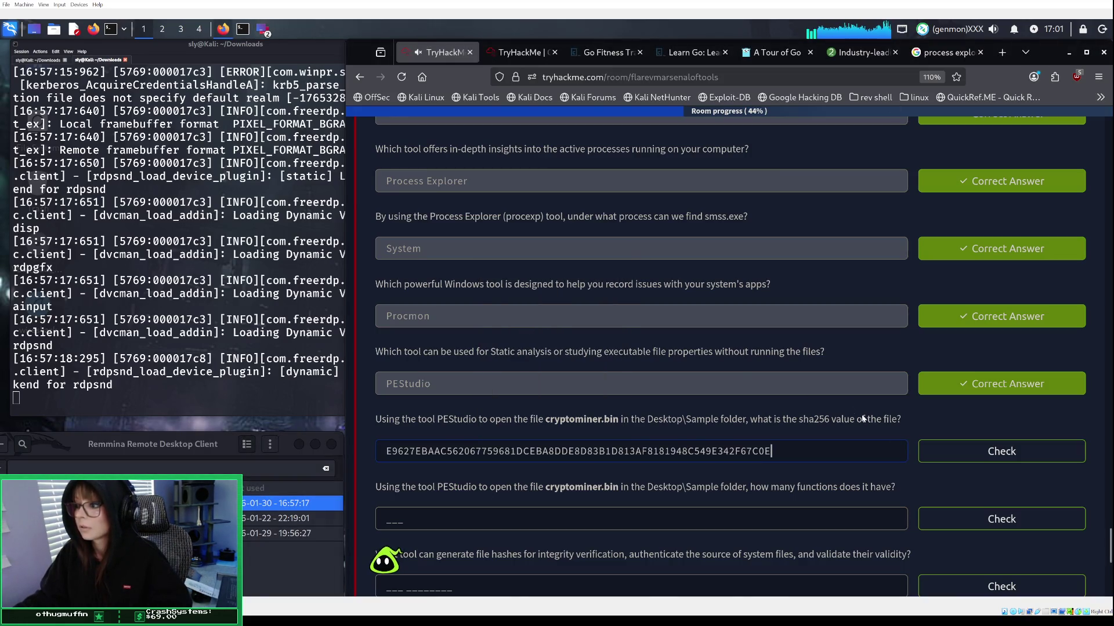
left_click(949, 452)
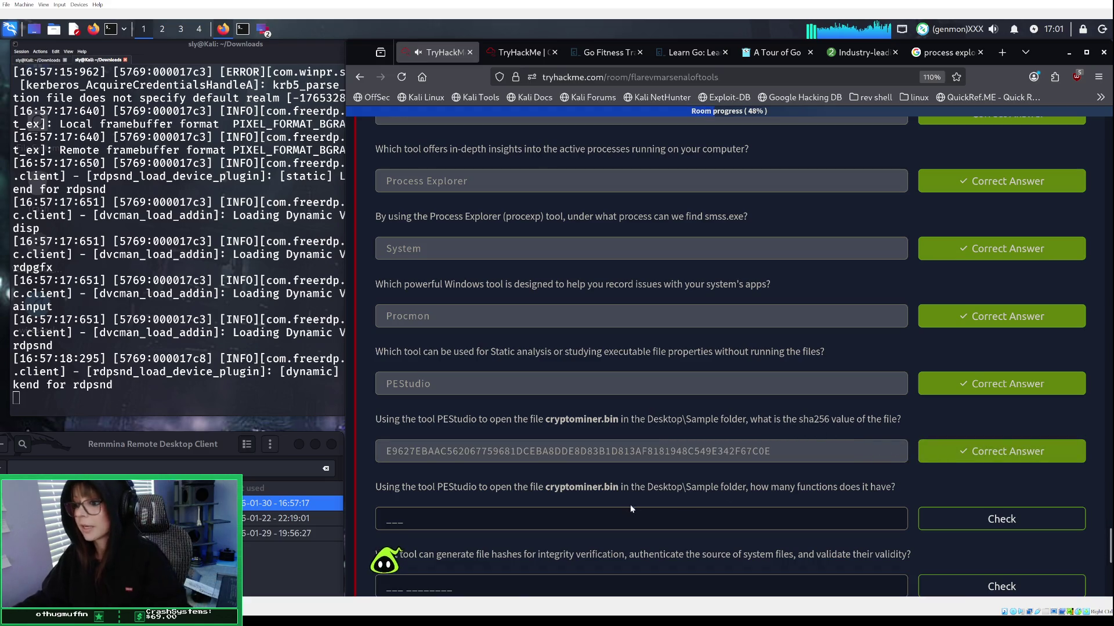
scroll(617, 491, "down", 1)
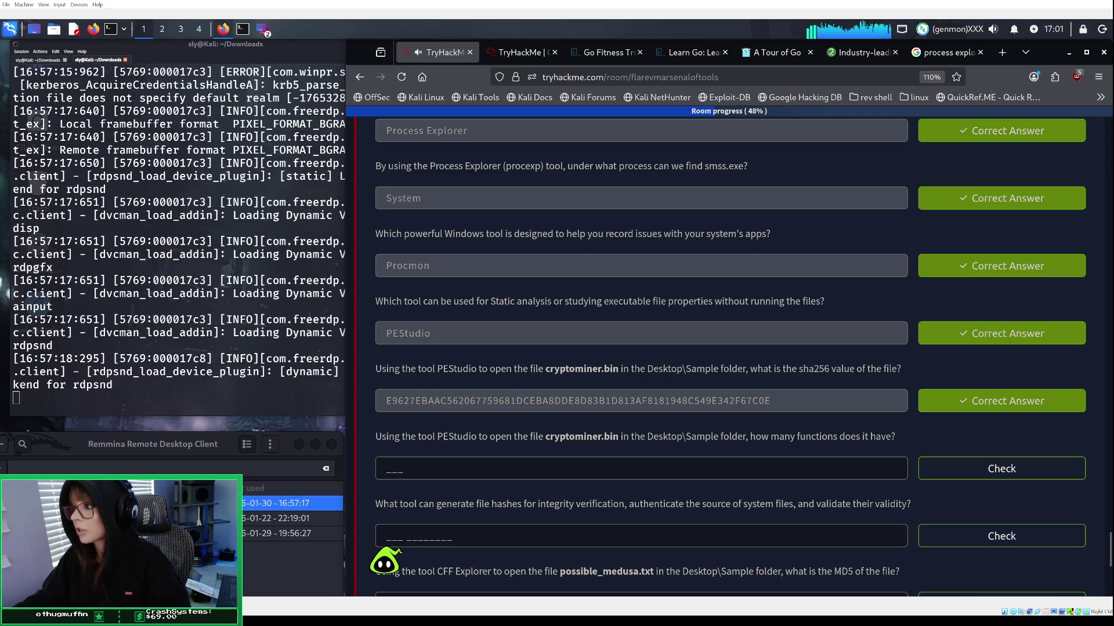
left_click(265, 30)
Return to pestudio in the FlareVM session and view the functions list showing 102 functions.
left_click(283, 72)
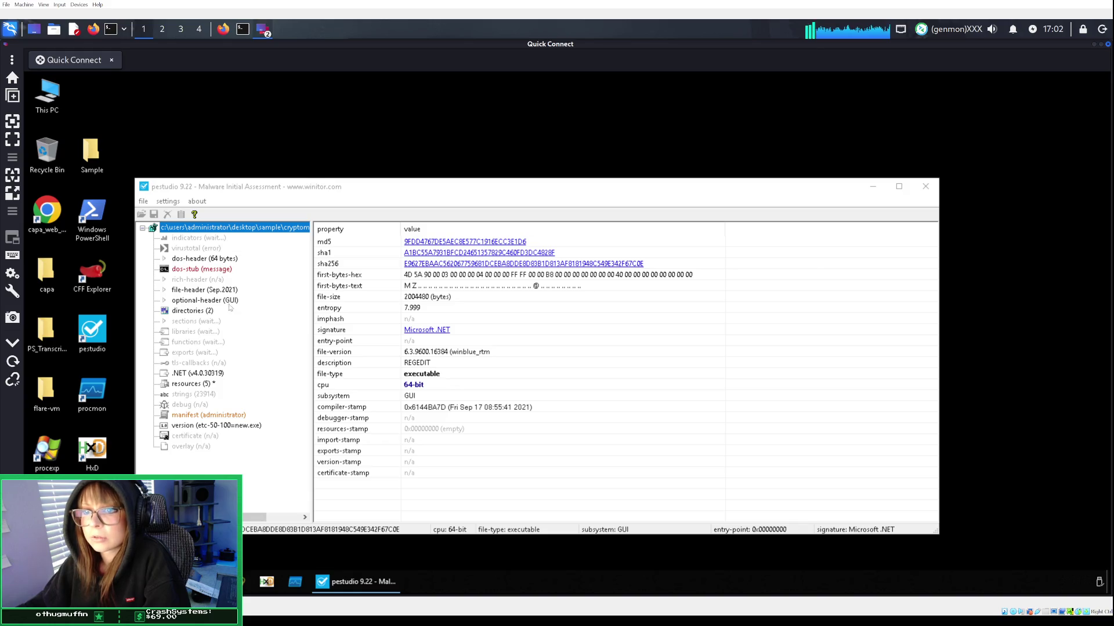
left_click(192, 342)
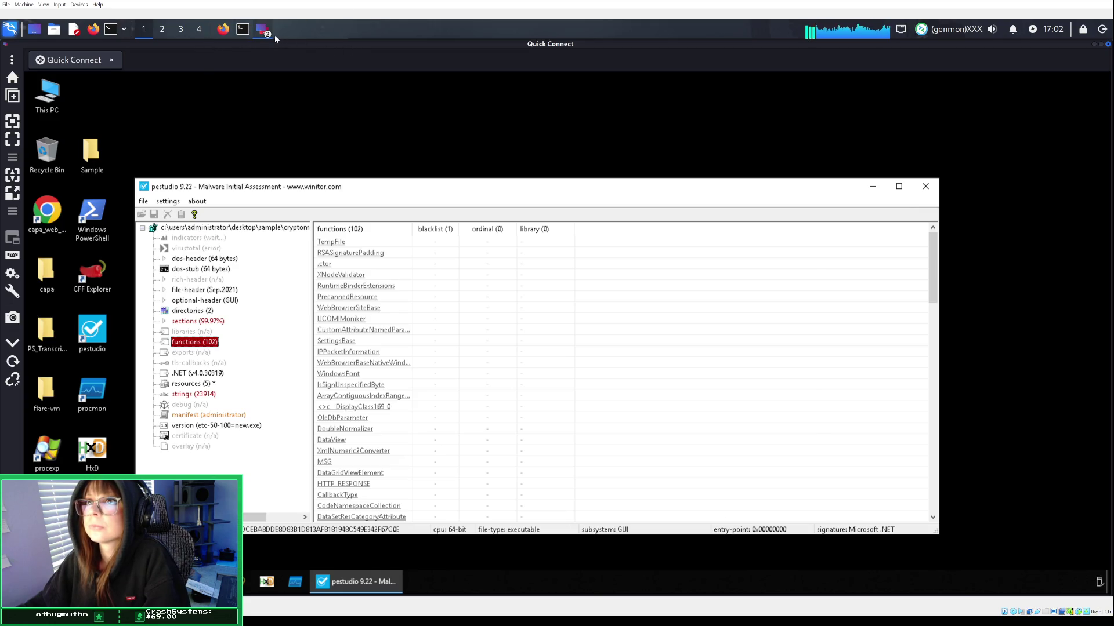
Submit 102 as cryptominer.bin's function count, then focus the file-hash tool answer field.
left_click(223, 29)
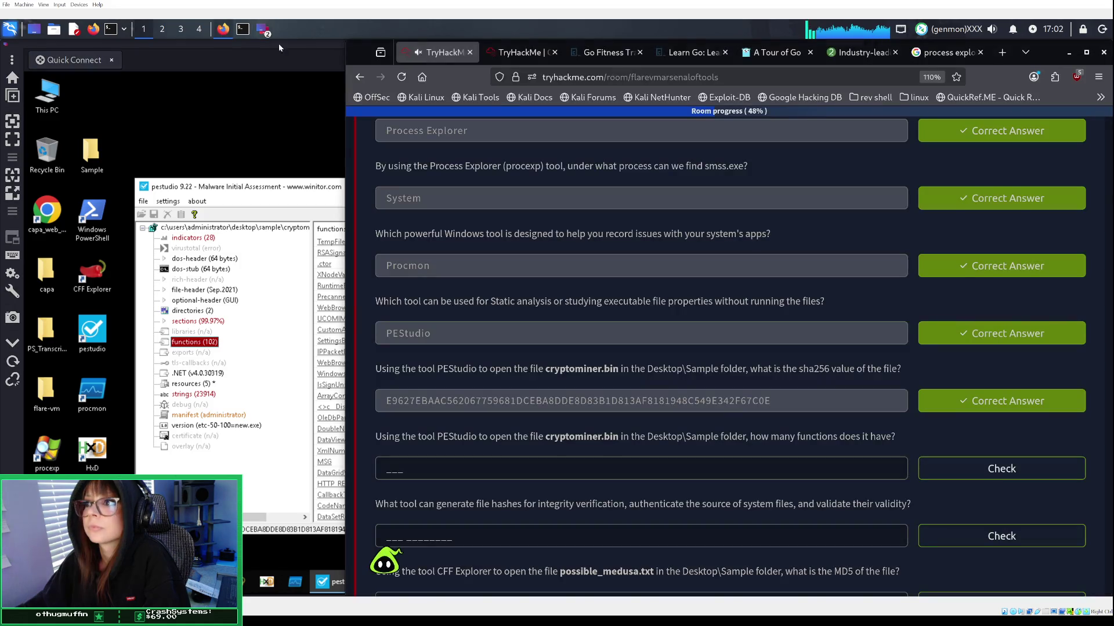
left_click(412, 465)
type("102")
key("Return")
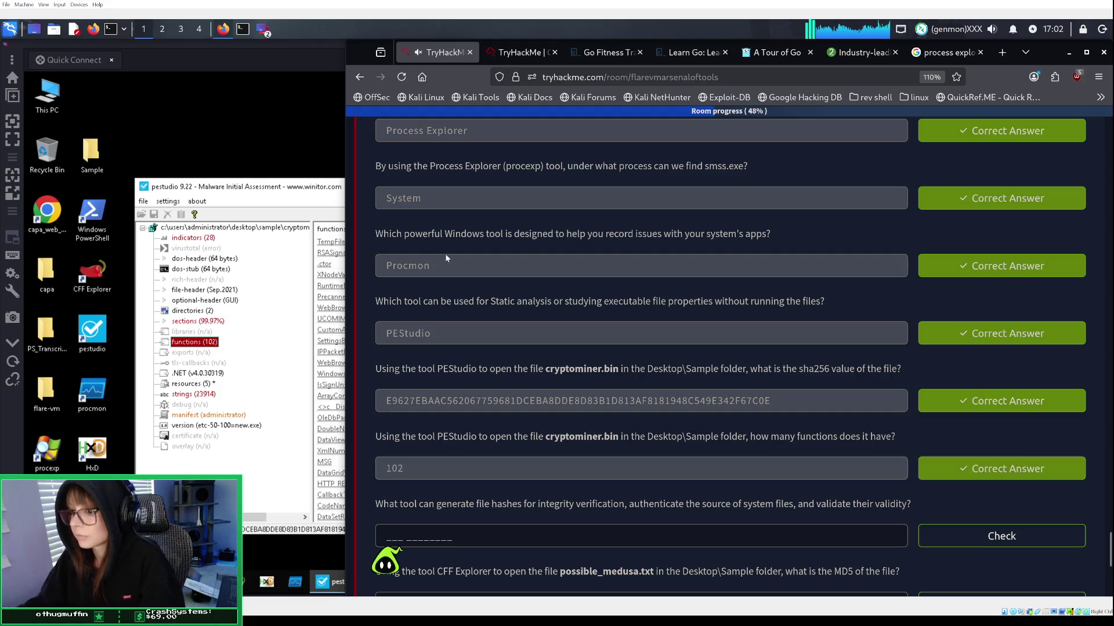
scroll(456, 263, "down", 3)
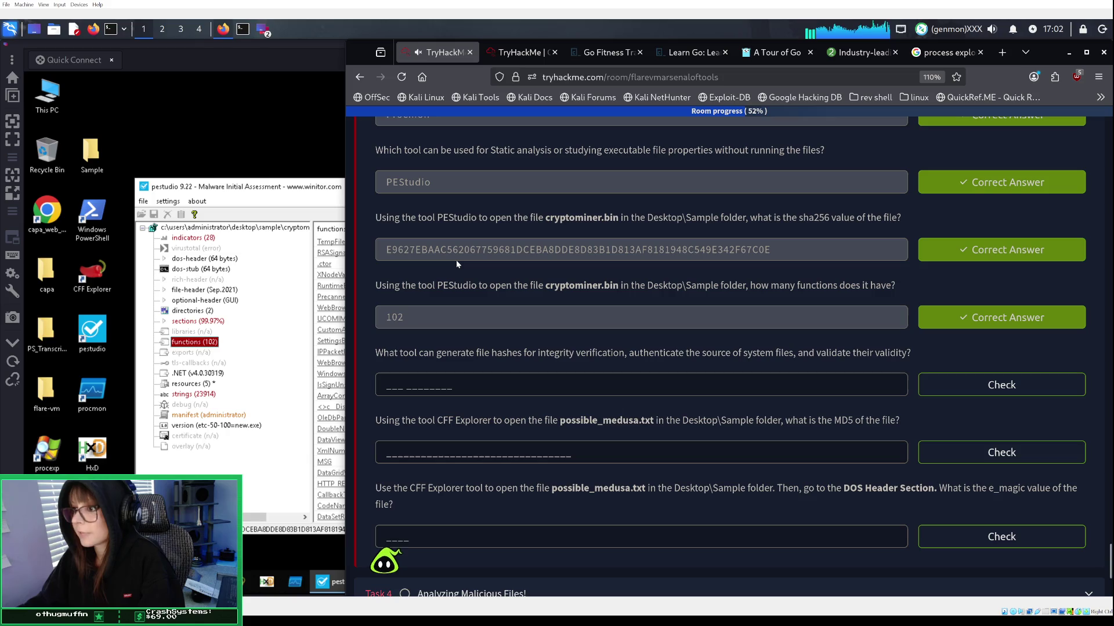
left_click(407, 387)
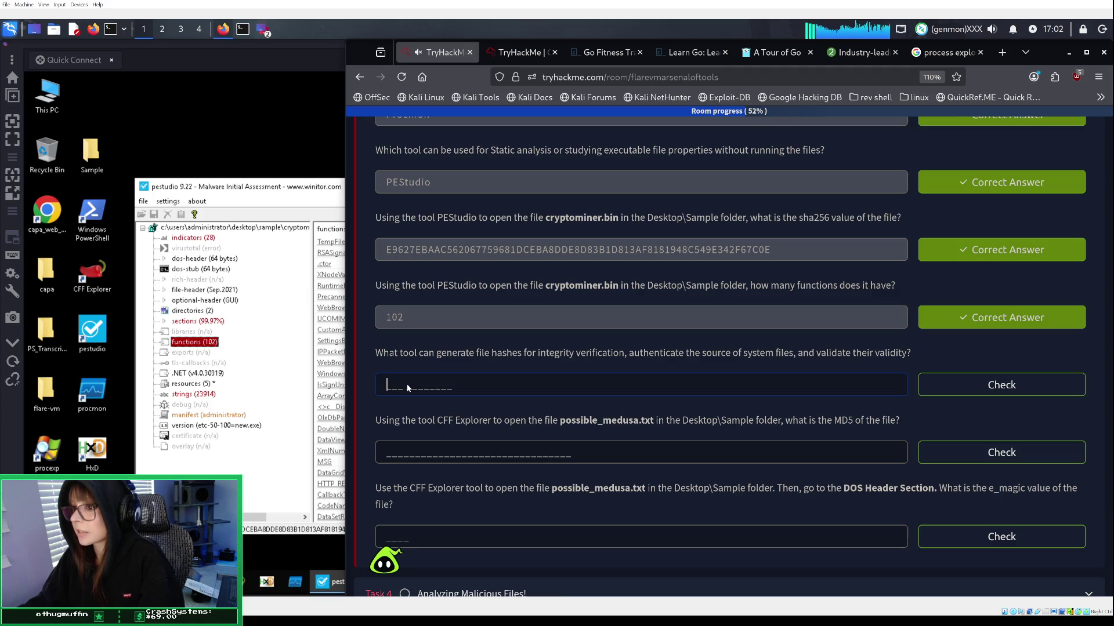
scroll(406, 384, "up", 2)
scroll(406, 384, "down", 2)
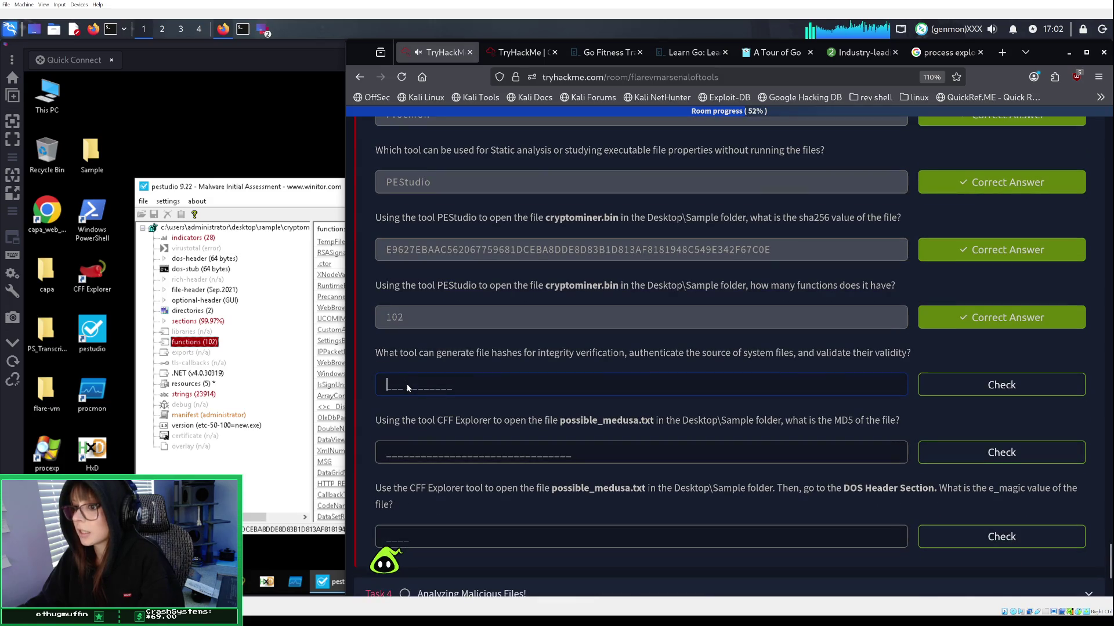
scroll(406, 384, "up", 10)
scroll(407, 382, "up", 12)
scroll(408, 382, "up", 7)
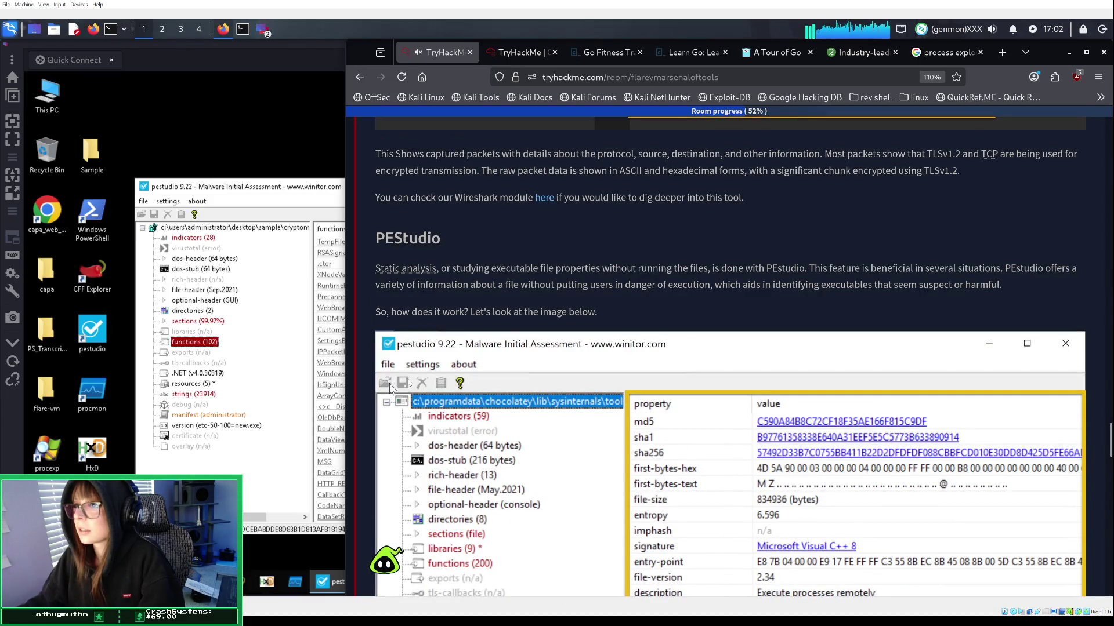
scroll(408, 383, "up", 6)
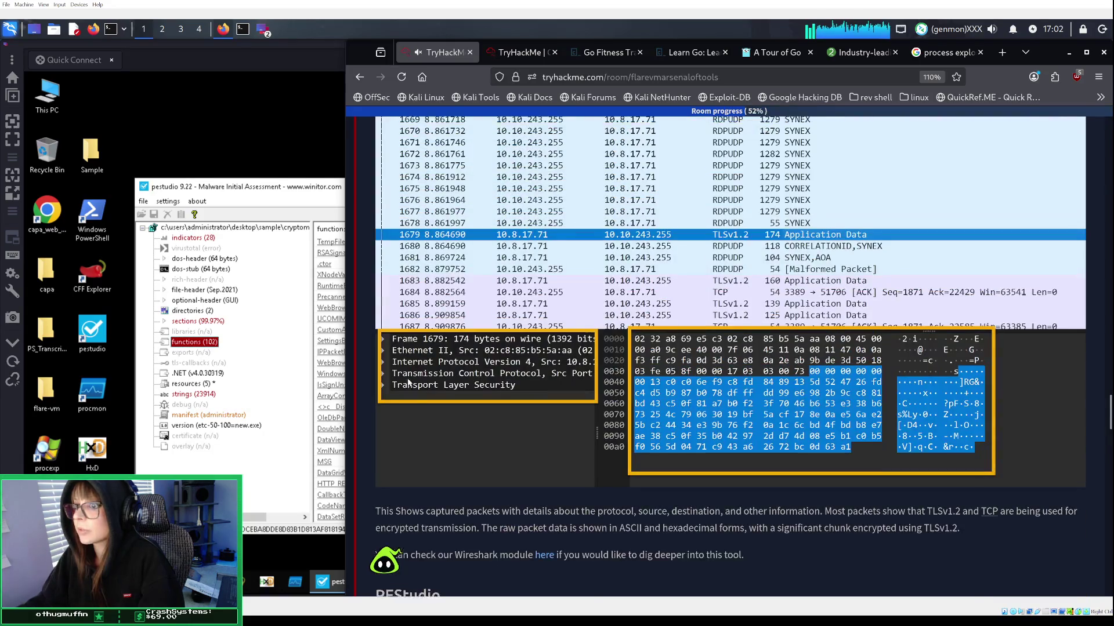
scroll(407, 383, "up", 6)
scroll(409, 383, "up", 17)
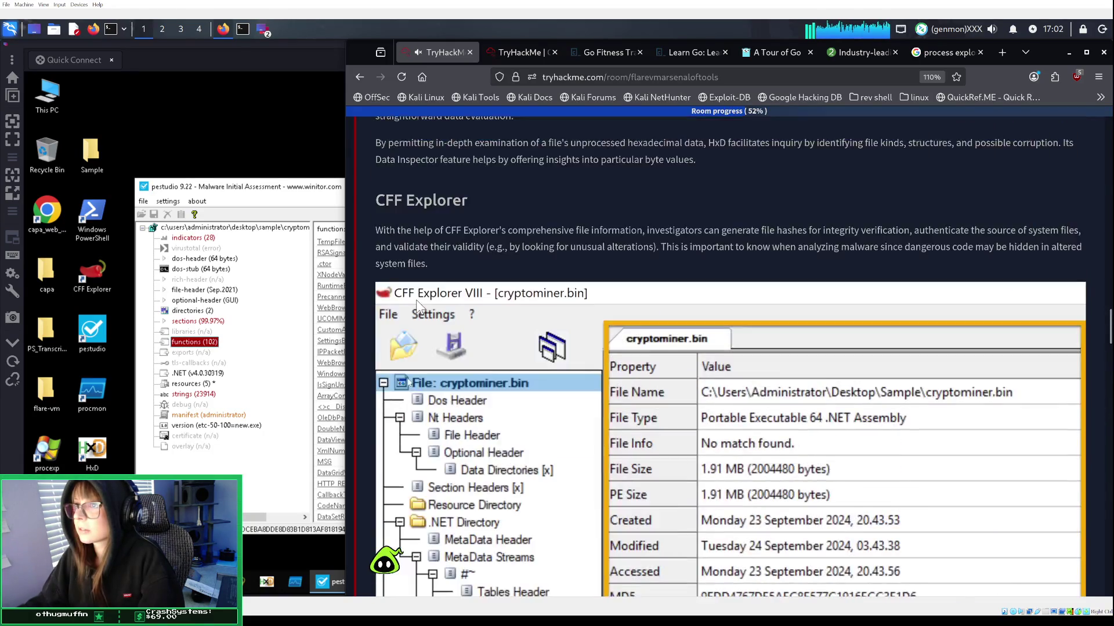
scroll(410, 382, "down", 2)
scroll(410, 383, "down", 11)
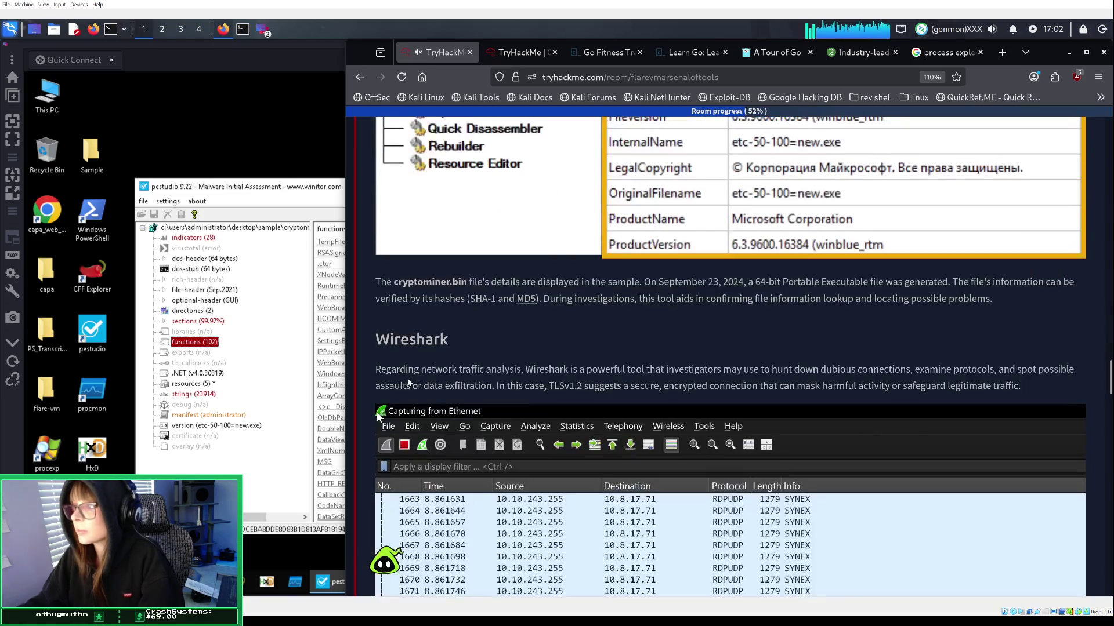
scroll(413, 383, "down", 8)
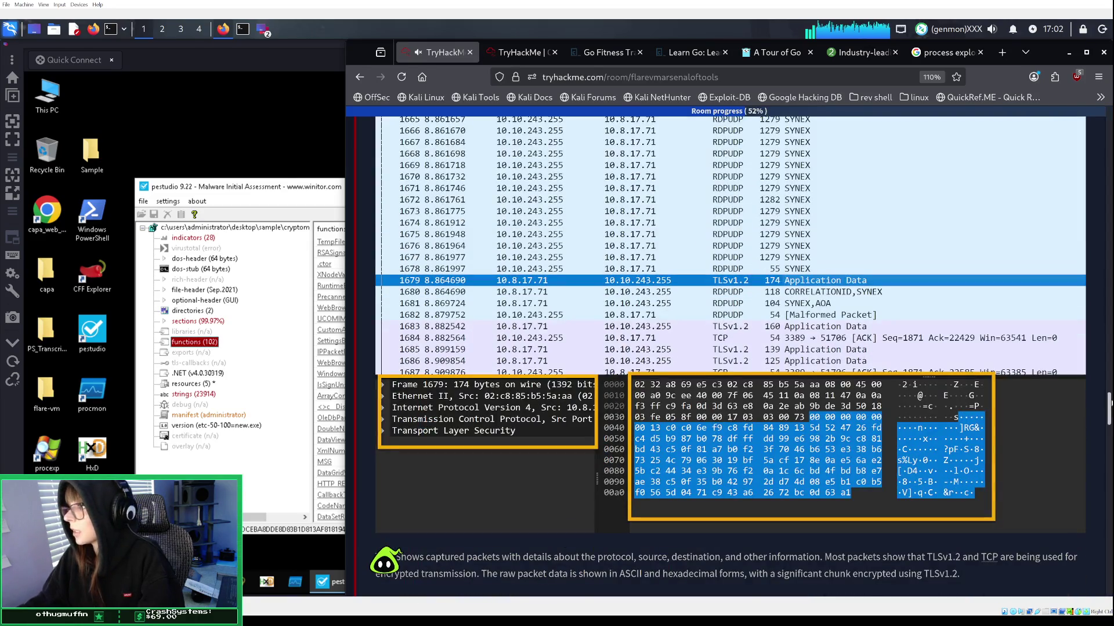
scroll(460, 509, "down", 20)
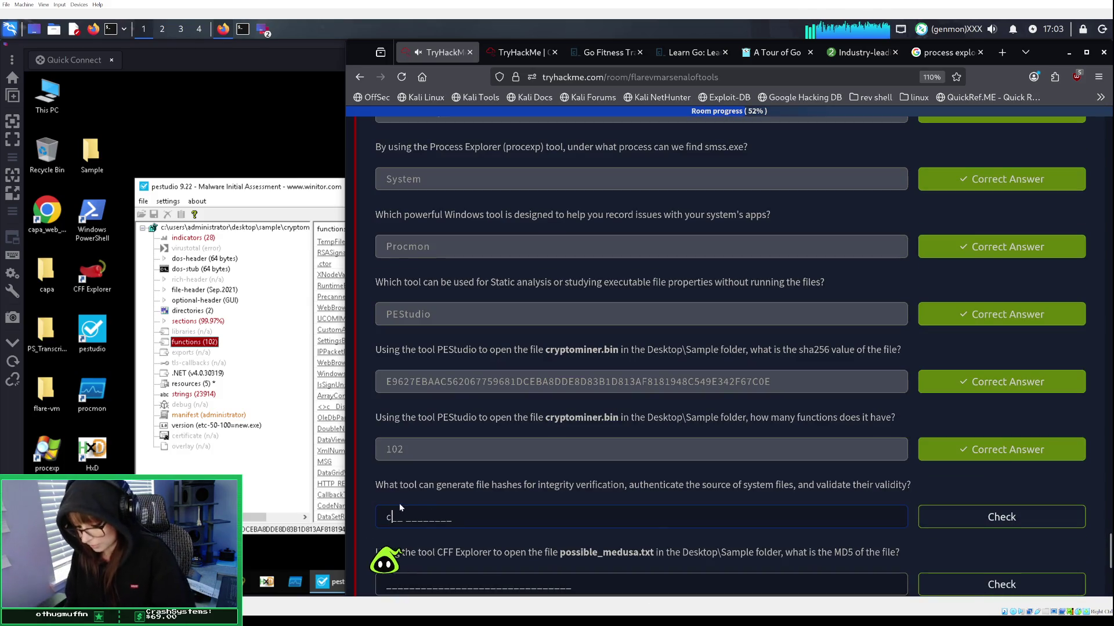
Submit 'cff explorer' as the file-hash tool answer, then focus the MD5 answer field below.
type("cff explorer")
key("Return")
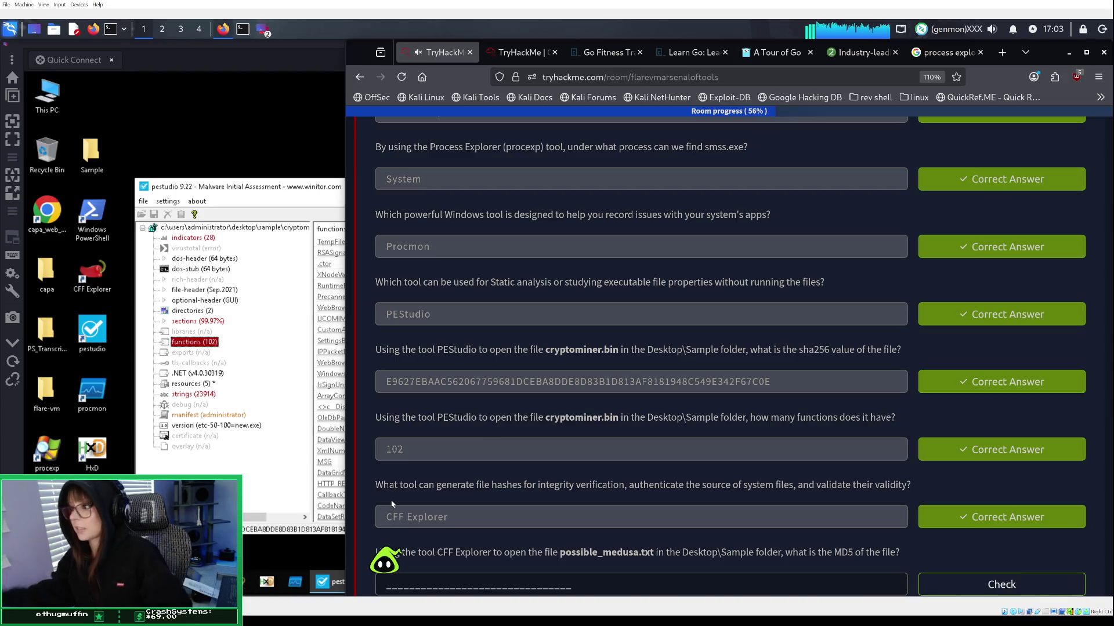
scroll(481, 377, "down", 3)
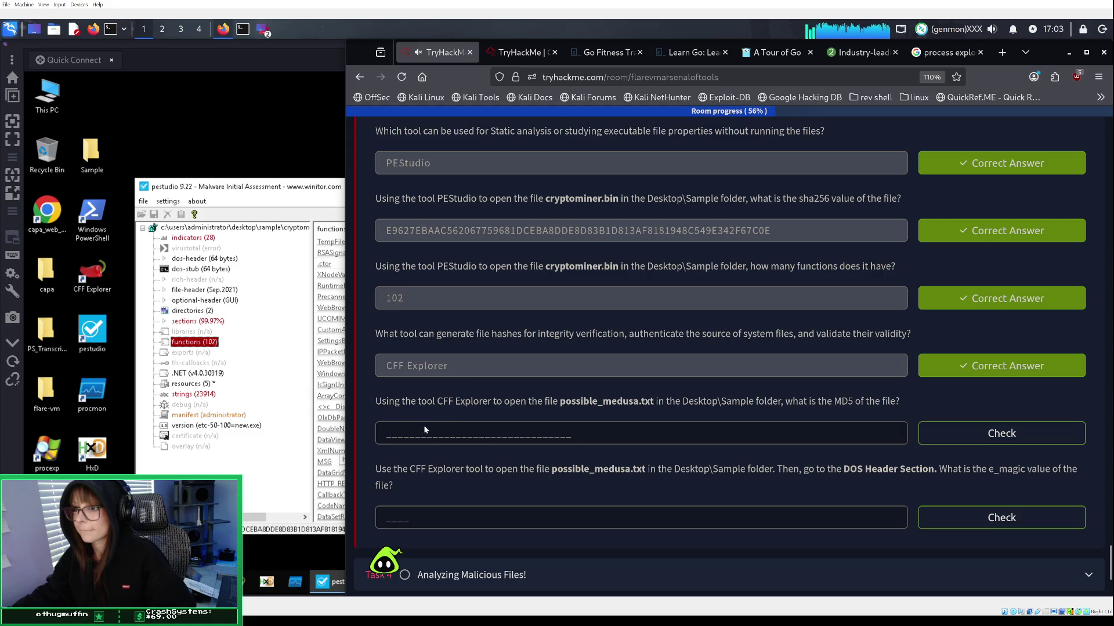
left_click(404, 433)
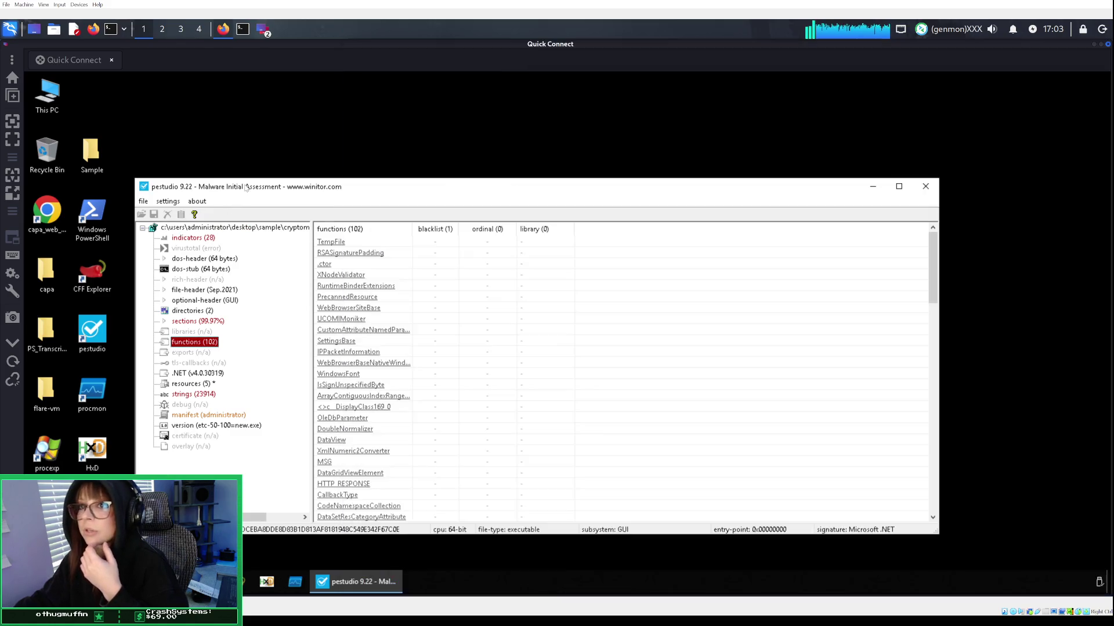
Close PEStudio, launch CFF Explorer and load possible_medusa.txt from the Sample folder.
key("alt+Tab")
left_click(925, 186)
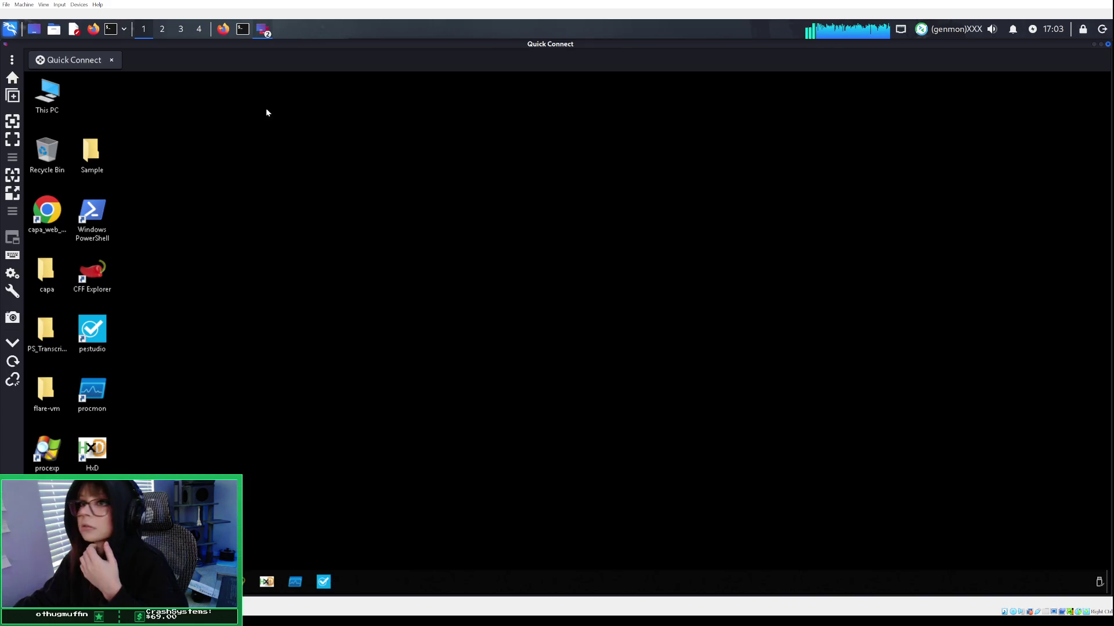
left_click(100, 171)
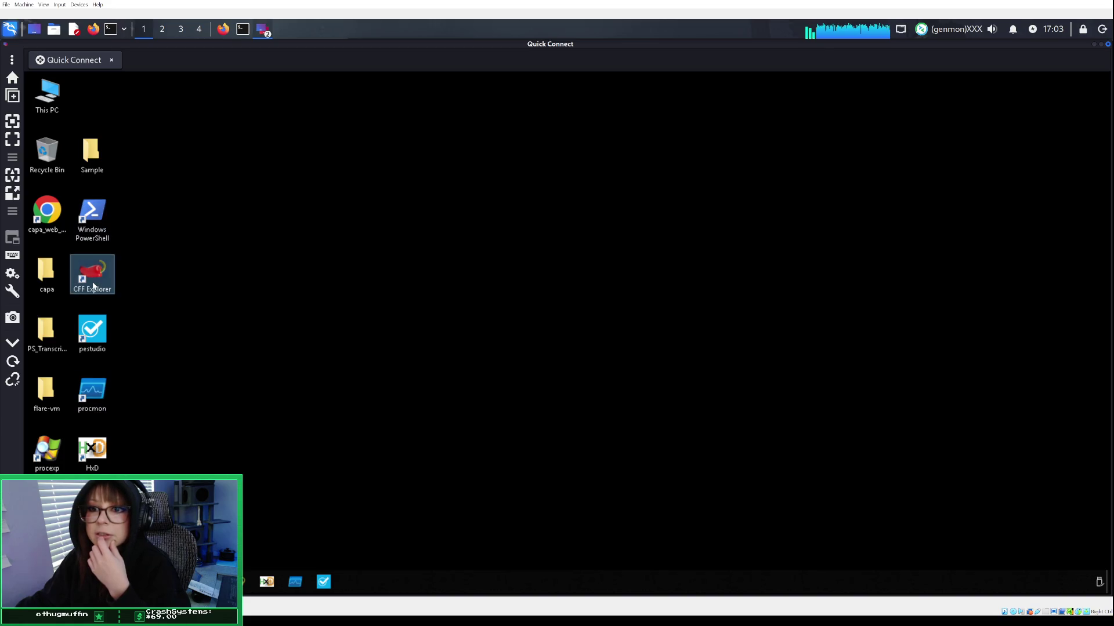
double_click(94, 282)
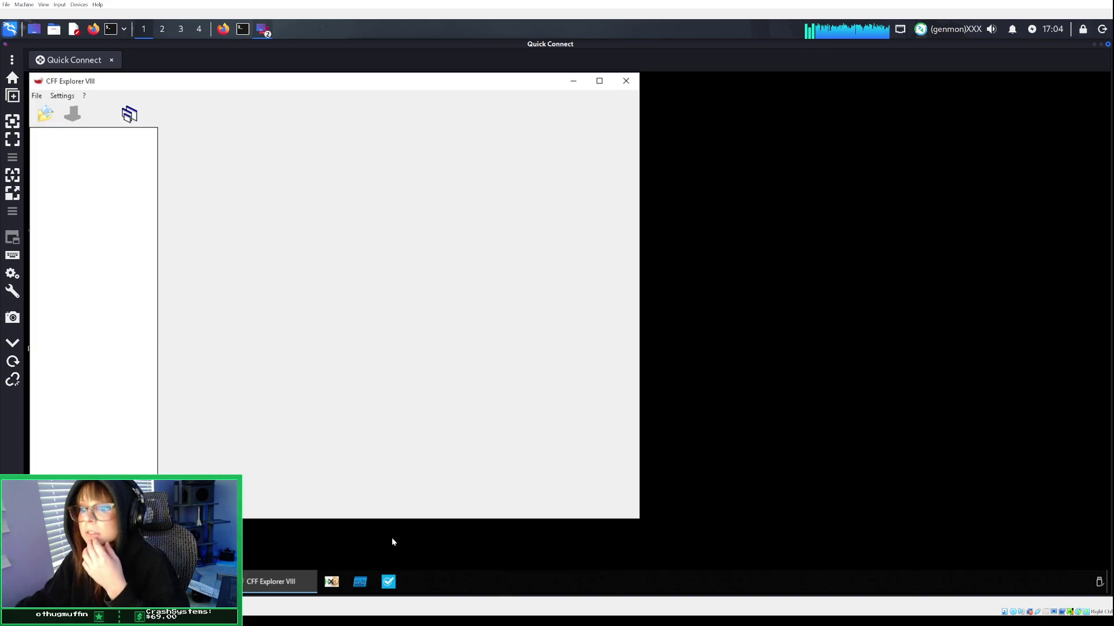
left_click(222, 29)
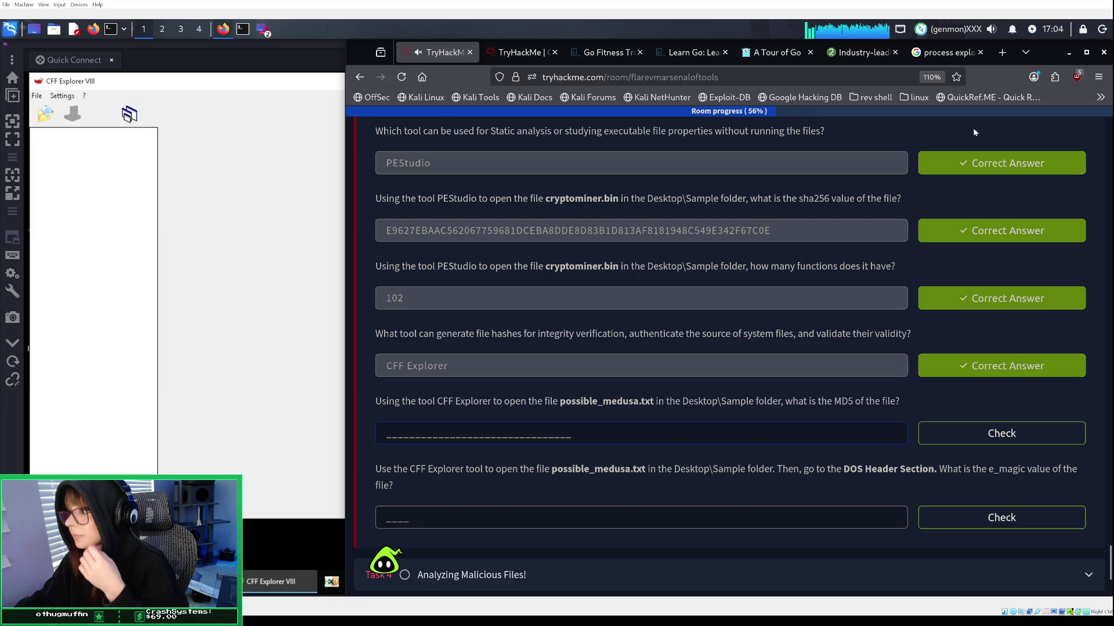
left_click(34, 95)
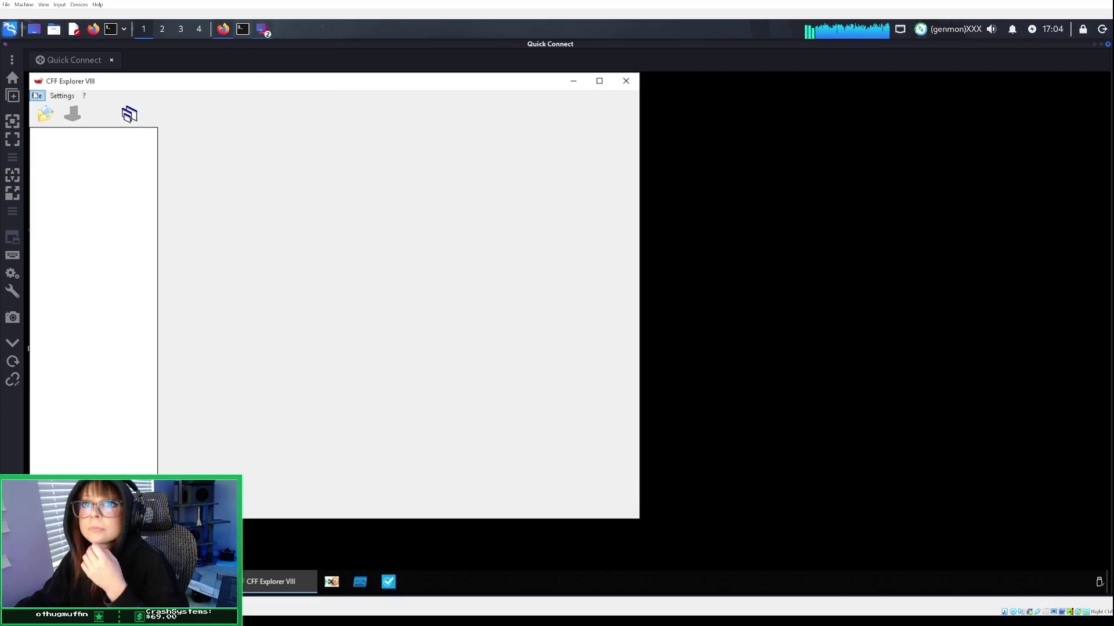
left_click(35, 95)
left_click(55, 109)
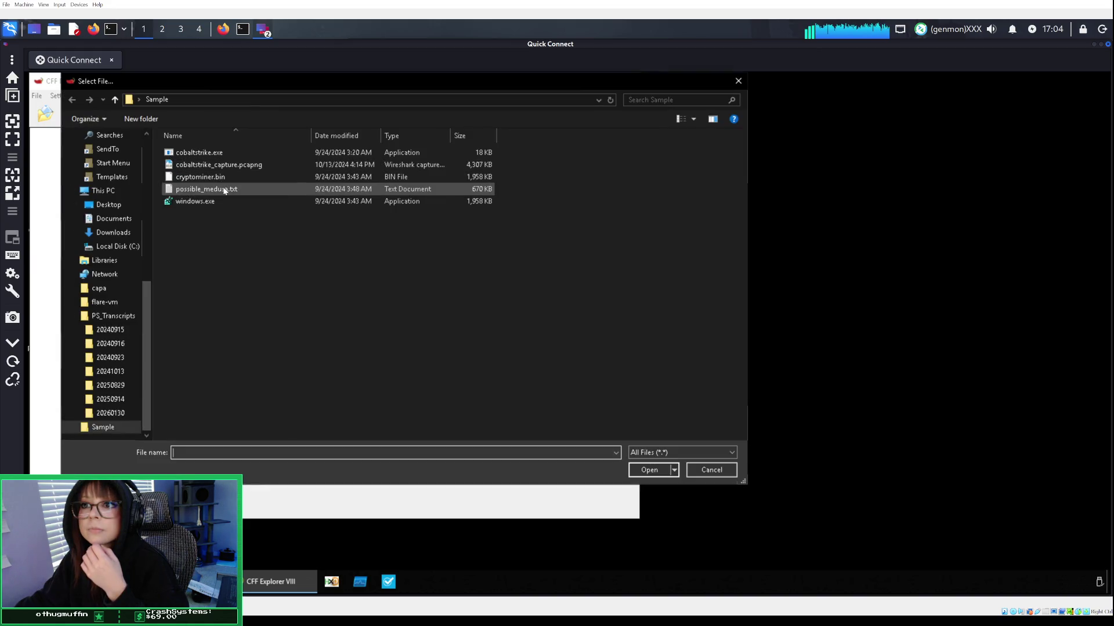
left_click(223, 190)
left_click(649, 471)
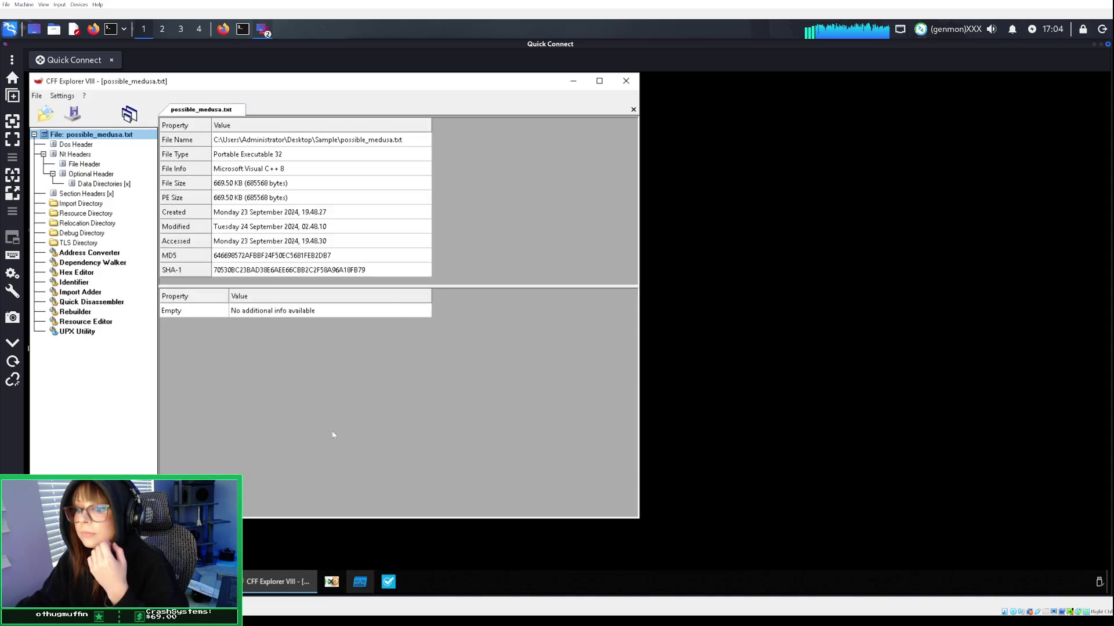
Copy the MD5 hash of possible_medusa.txt and hide the remote session via Quick Connect.
left_click(222, 32)
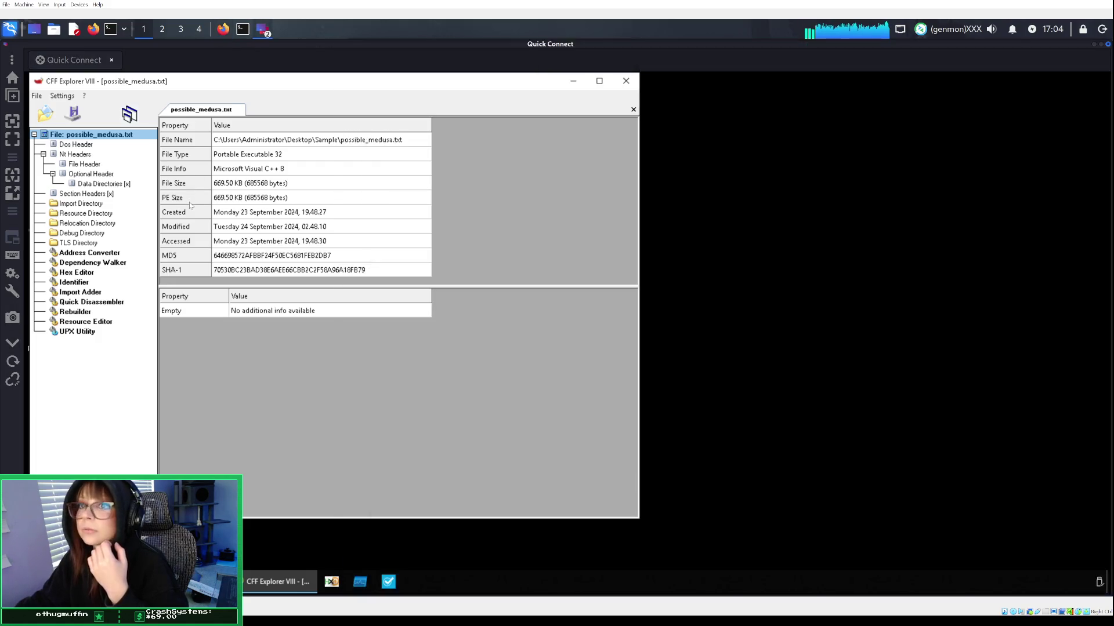
left_click(190, 202)
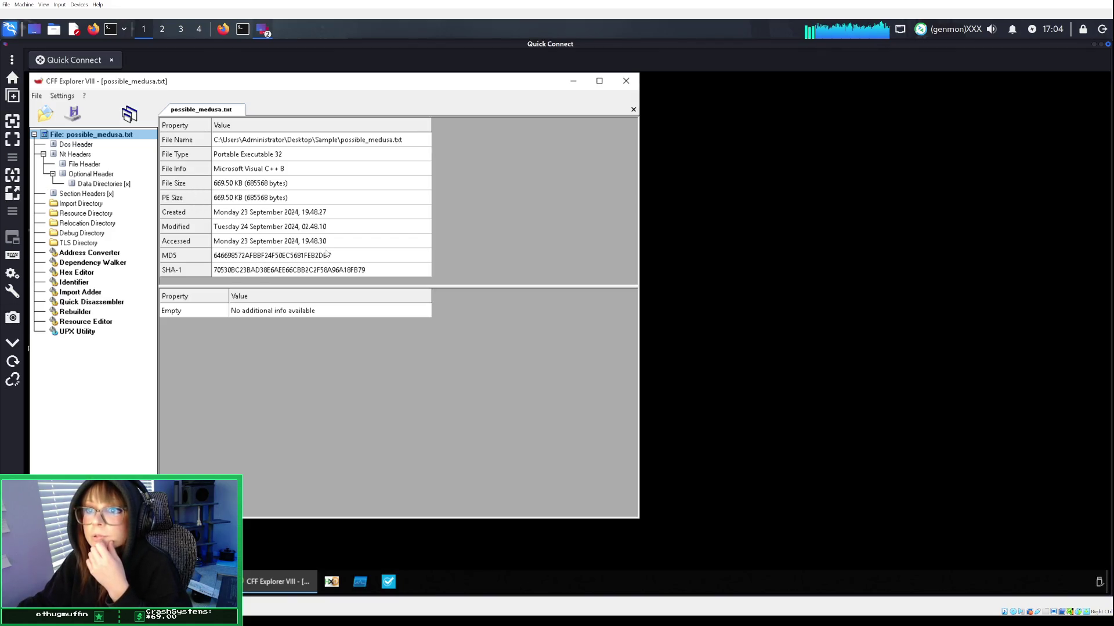
left_click(241, 260)
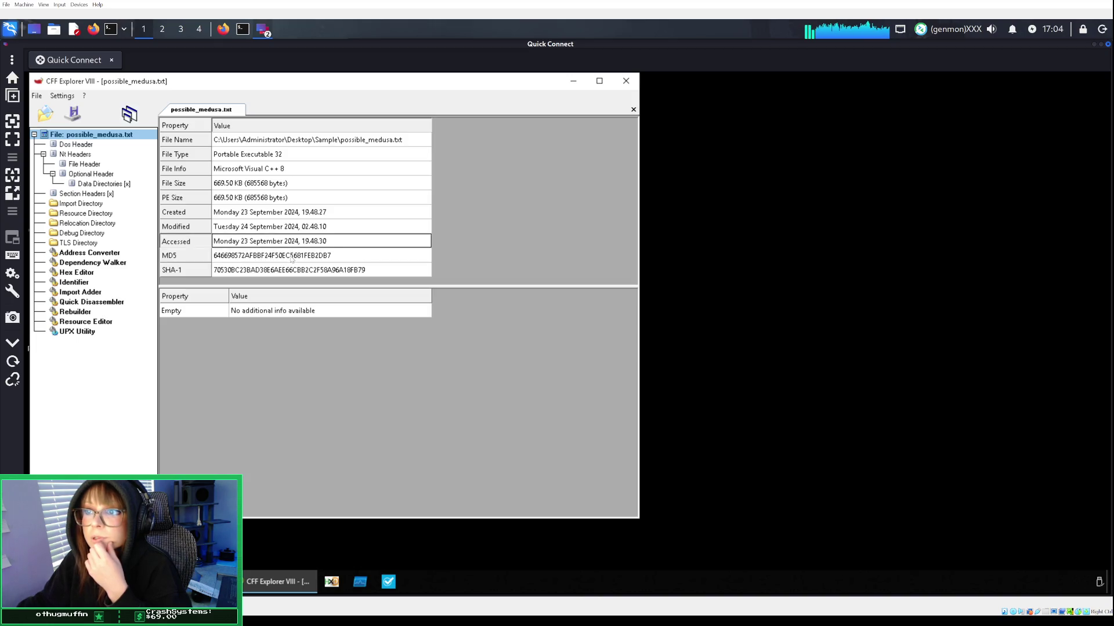
left_click(292, 260)
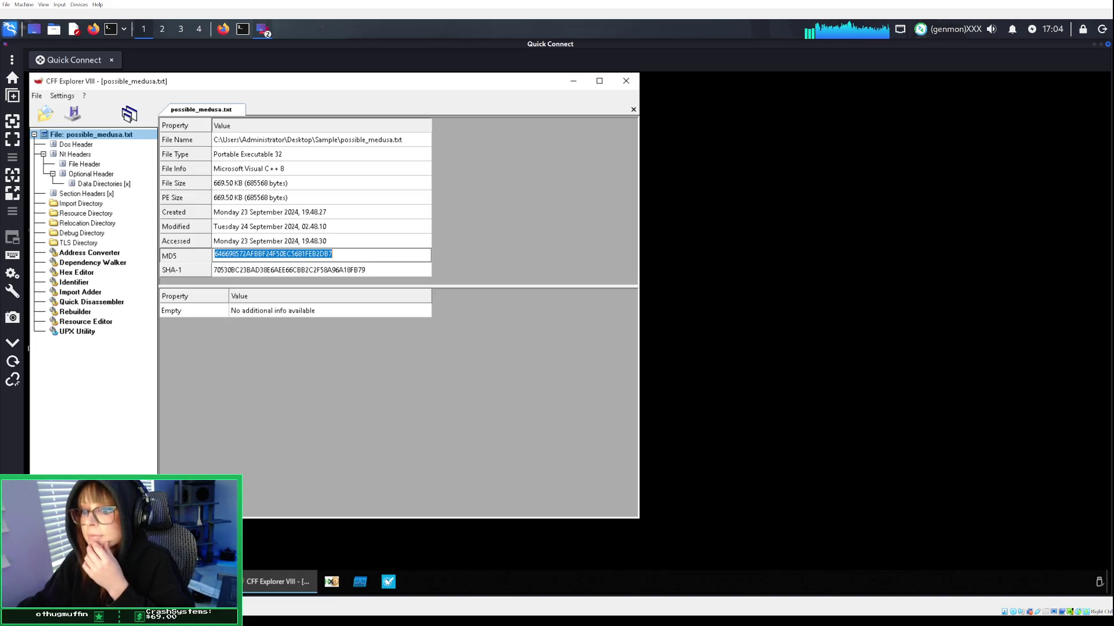
left_click(265, 32)
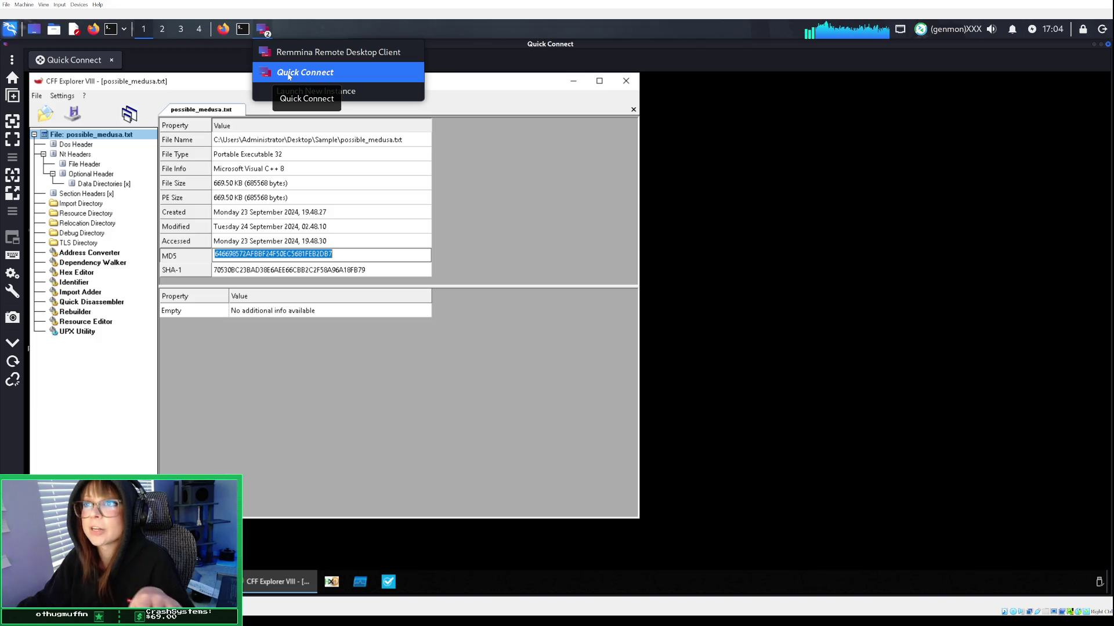
left_click(289, 76)
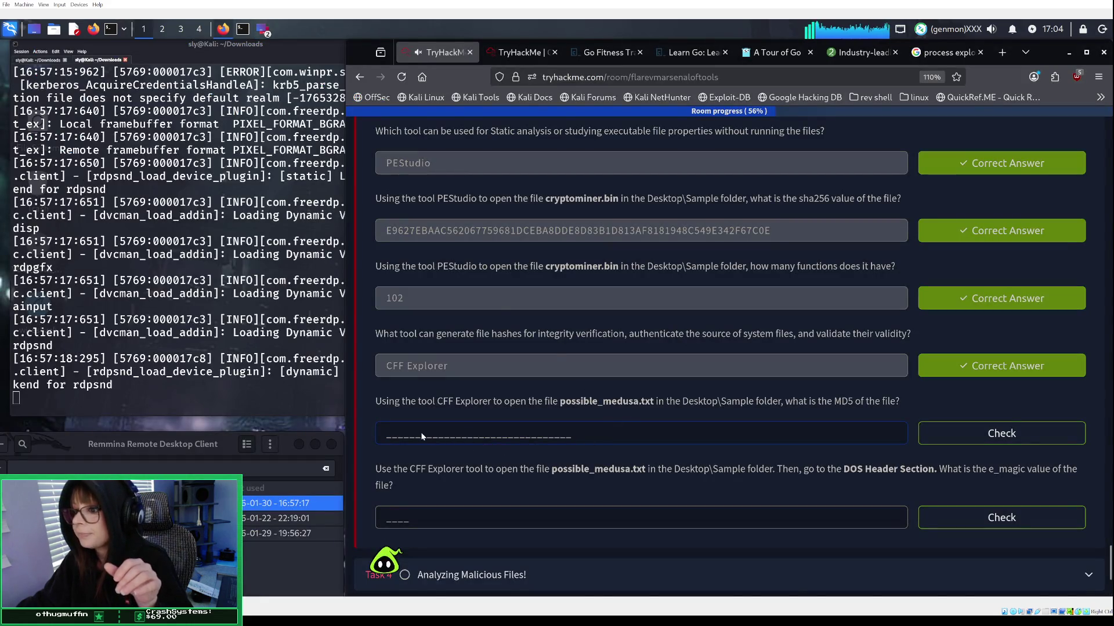
Paste the MD5 hash 646698572AFBBF24F50EC5681FEB2DB7 into the answer field and check it.
left_click(400, 436)
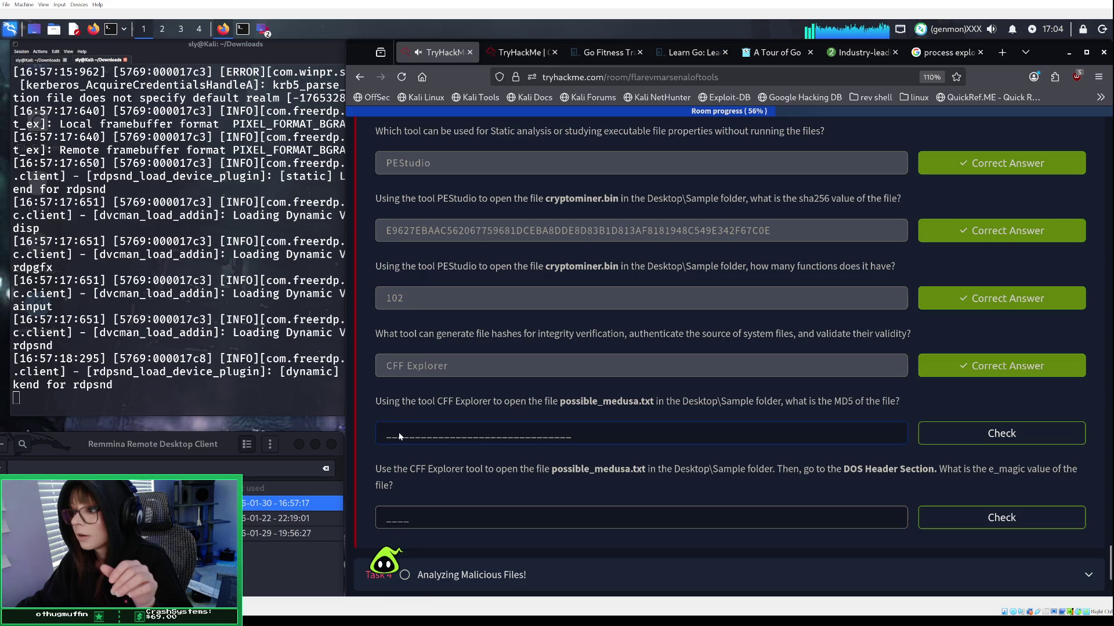
right_click(401, 432)
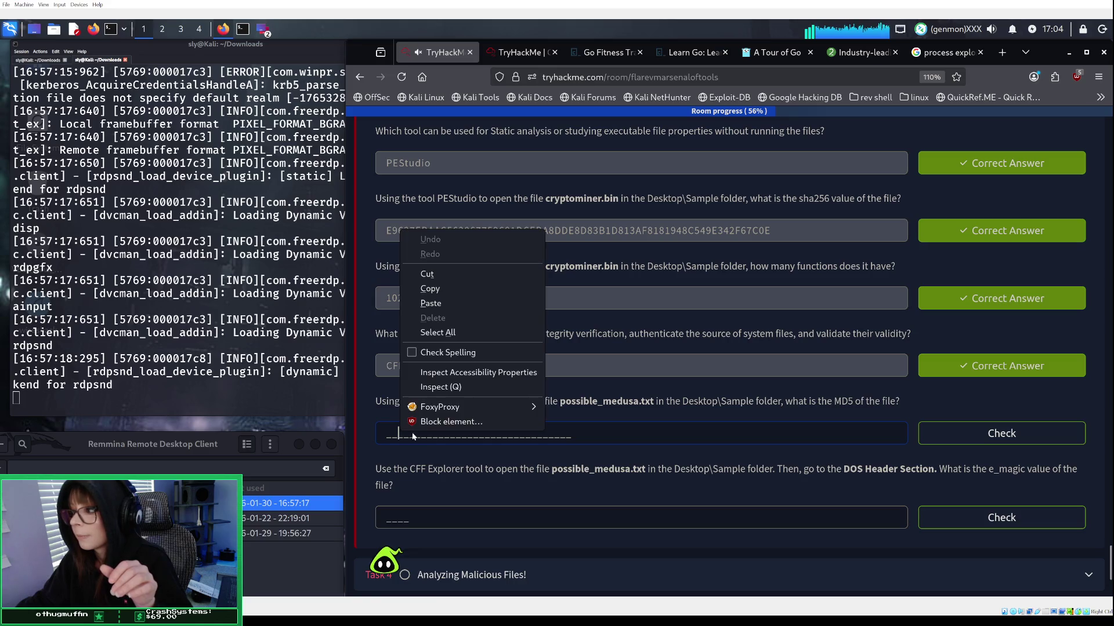
left_click(445, 304)
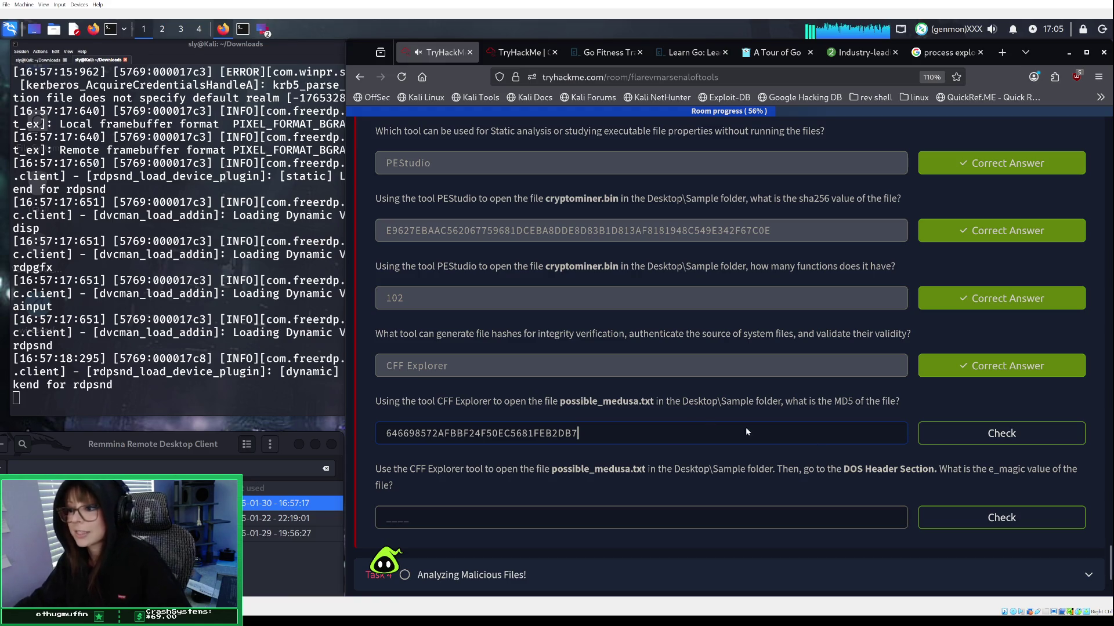
left_click(961, 439)
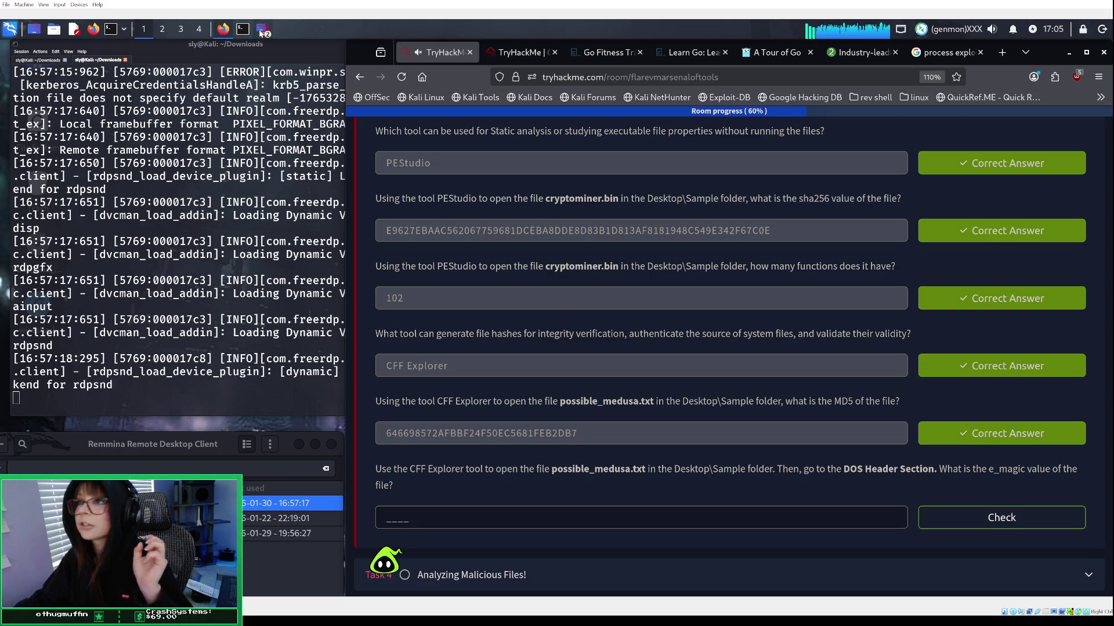
left_click(261, 30)
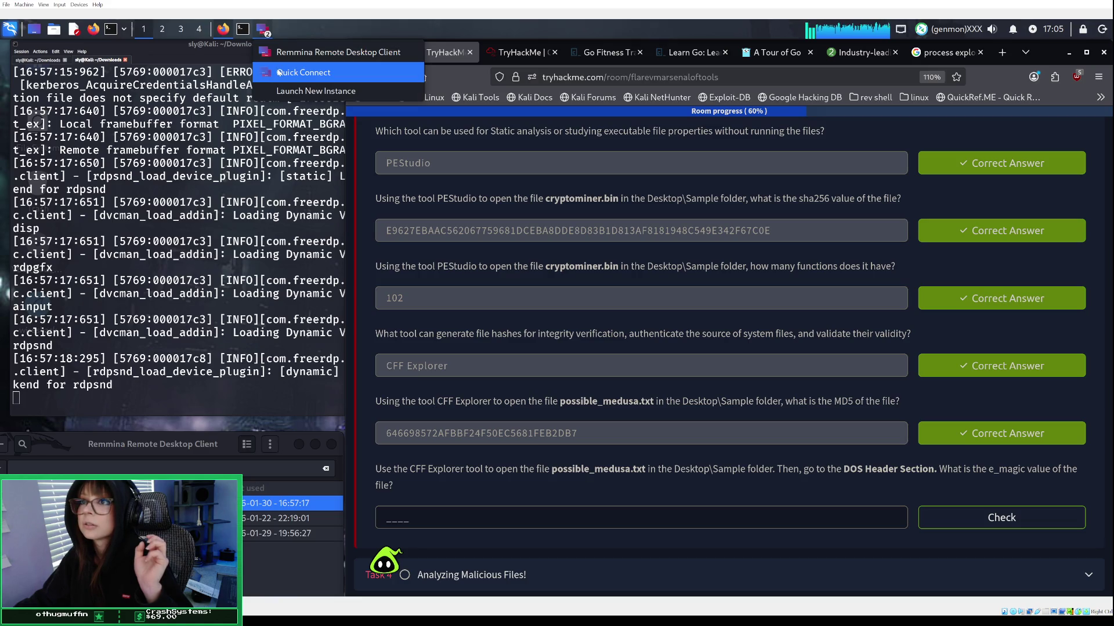
View the DOS Header of possible_medusa.txt, note e_magic 5A4D, and focus the TryHackMe answer field.
left_click(279, 72)
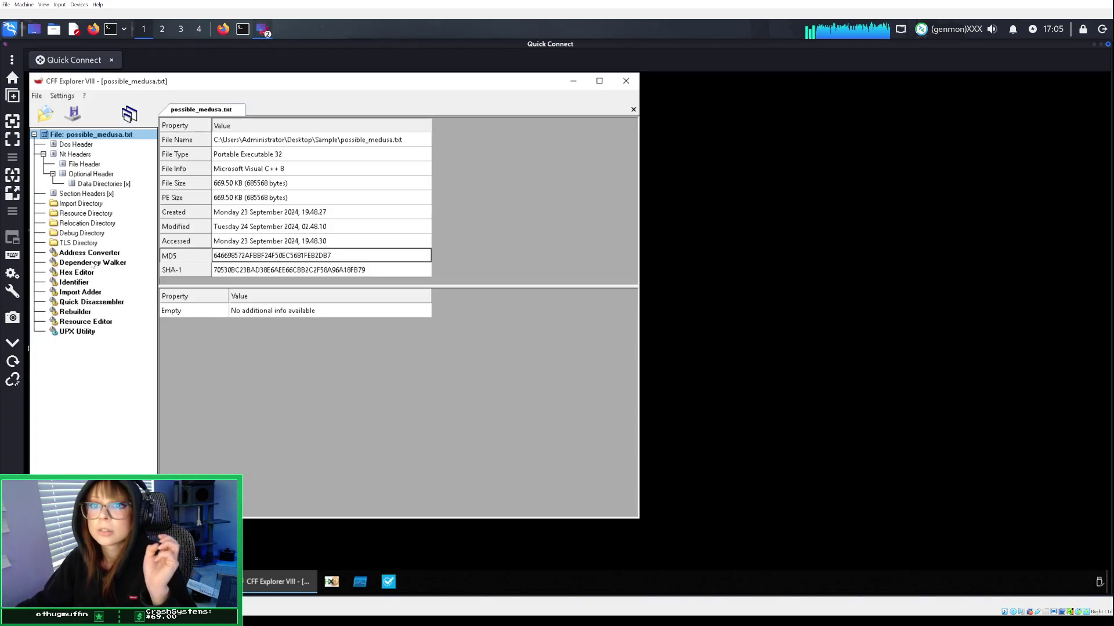
left_click(87, 164)
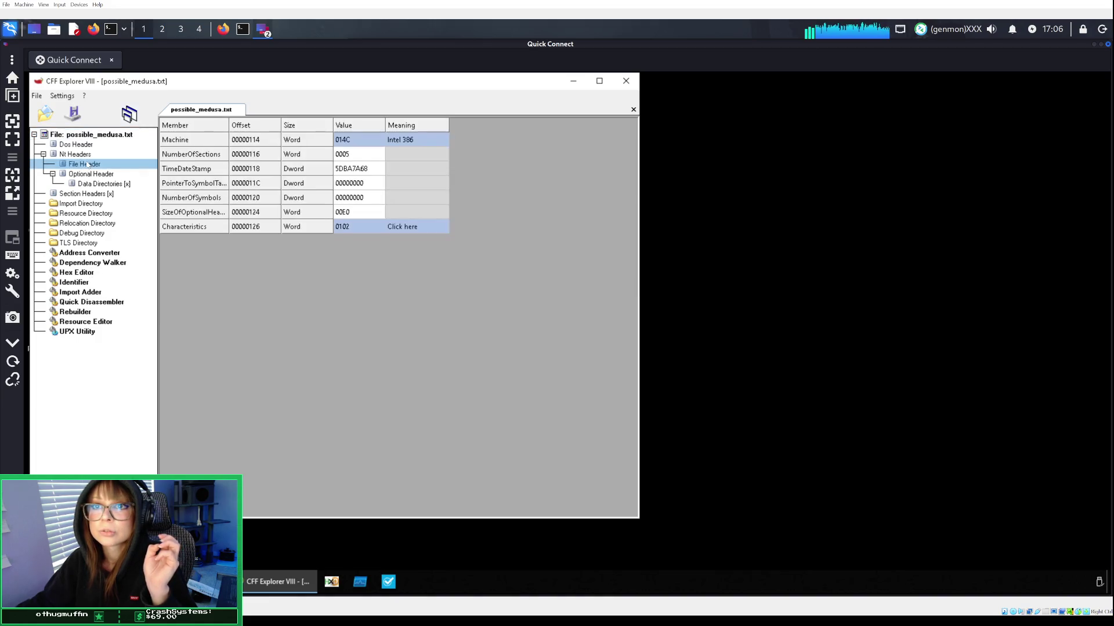
left_click(88, 144)
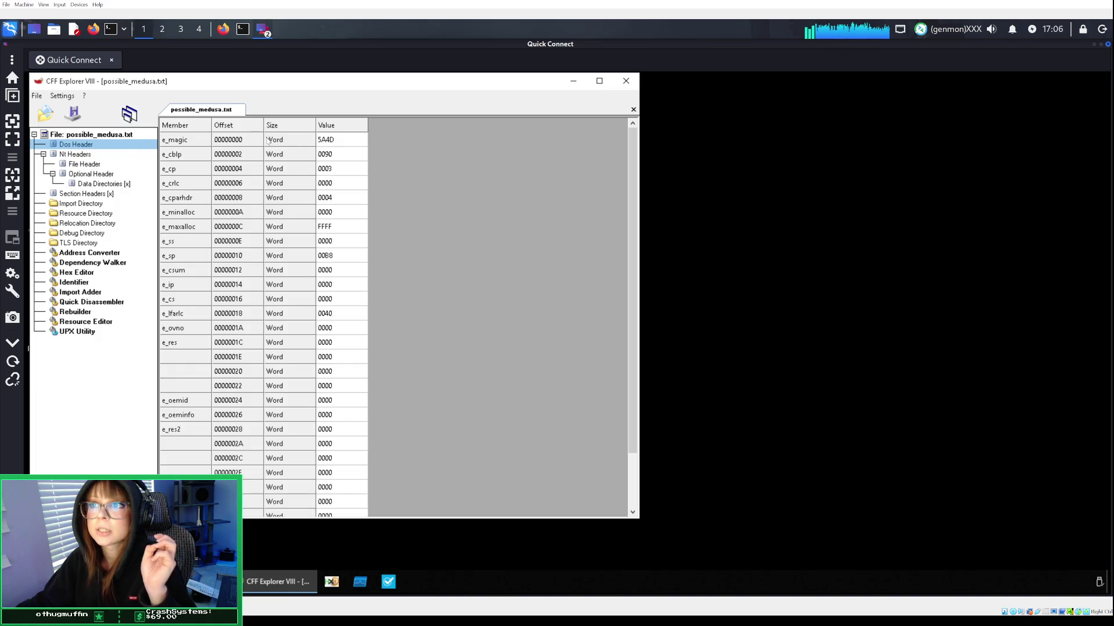
left_click(228, 31)
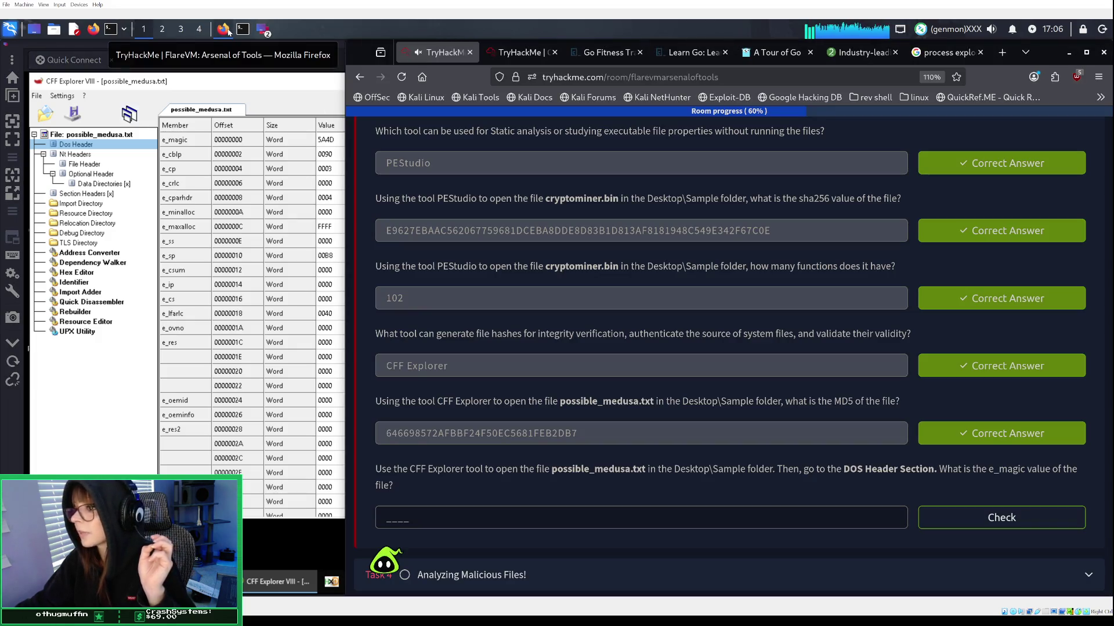
left_click(228, 31)
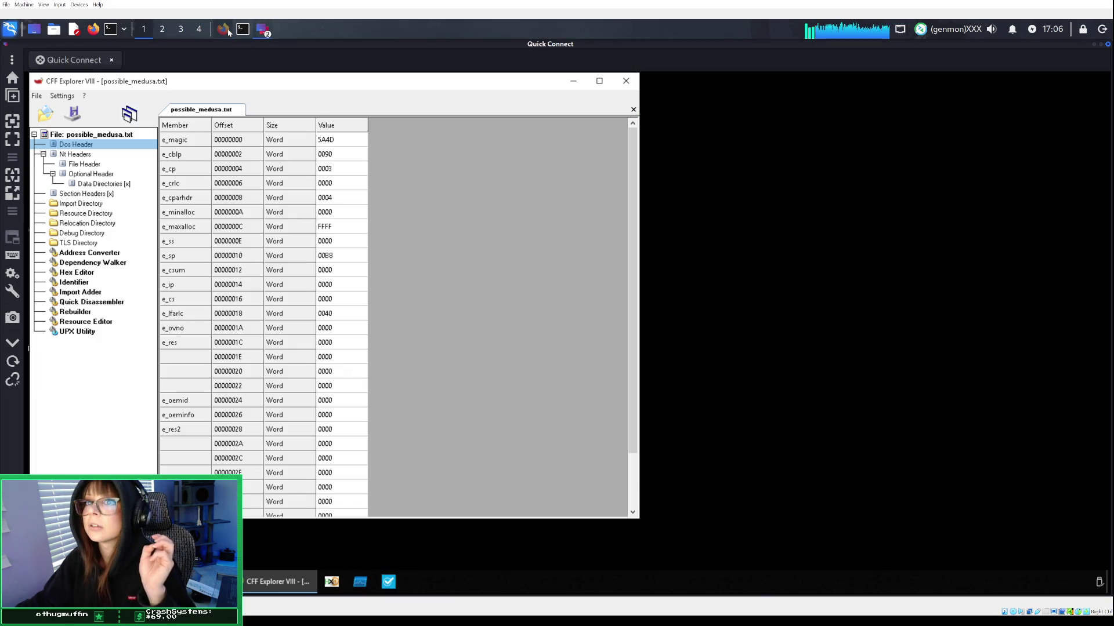
left_click(335, 141)
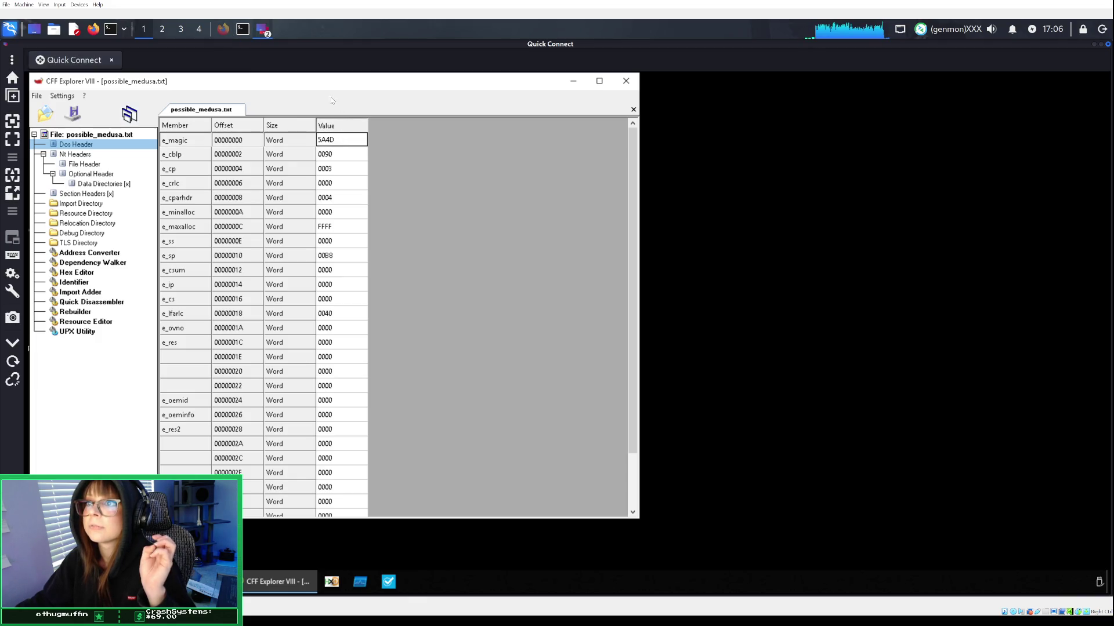
left_click(225, 31)
left_click(616, 518)
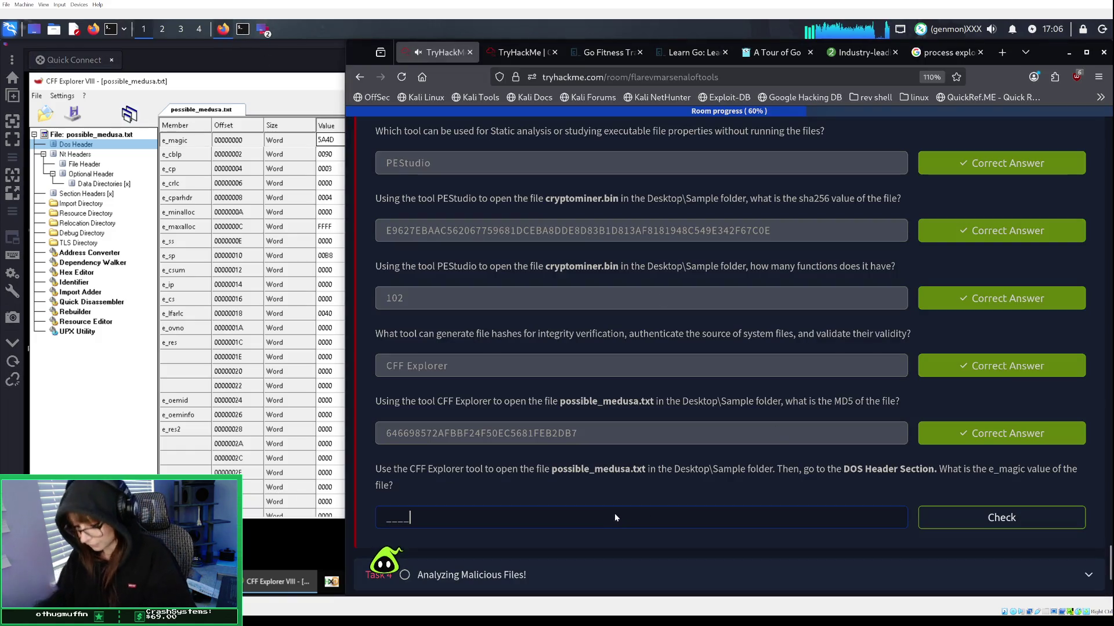
Submit 5A4D as the e_magic answer and expand Task 4 Analyzing Malicious Files.
type("5A4D")
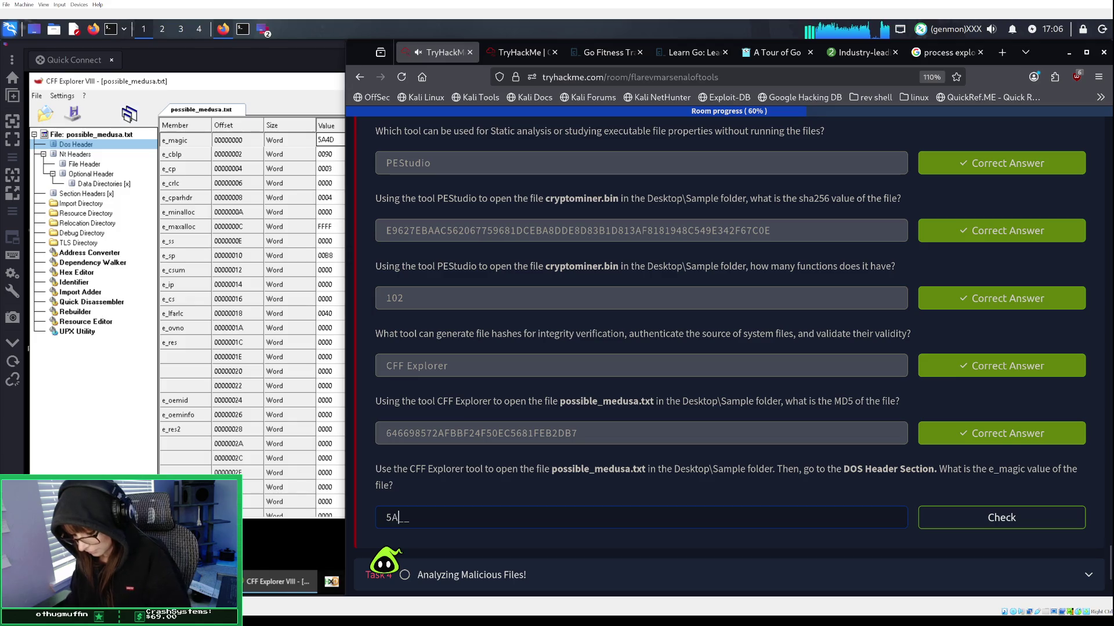
key("Return")
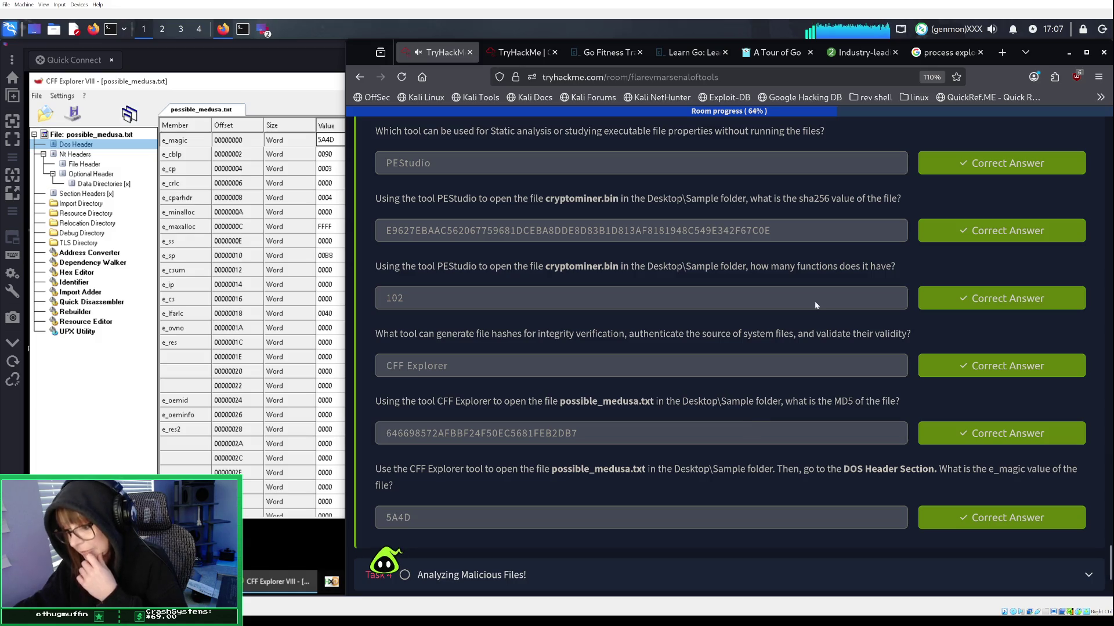
scroll(763, 444, "down", 3)
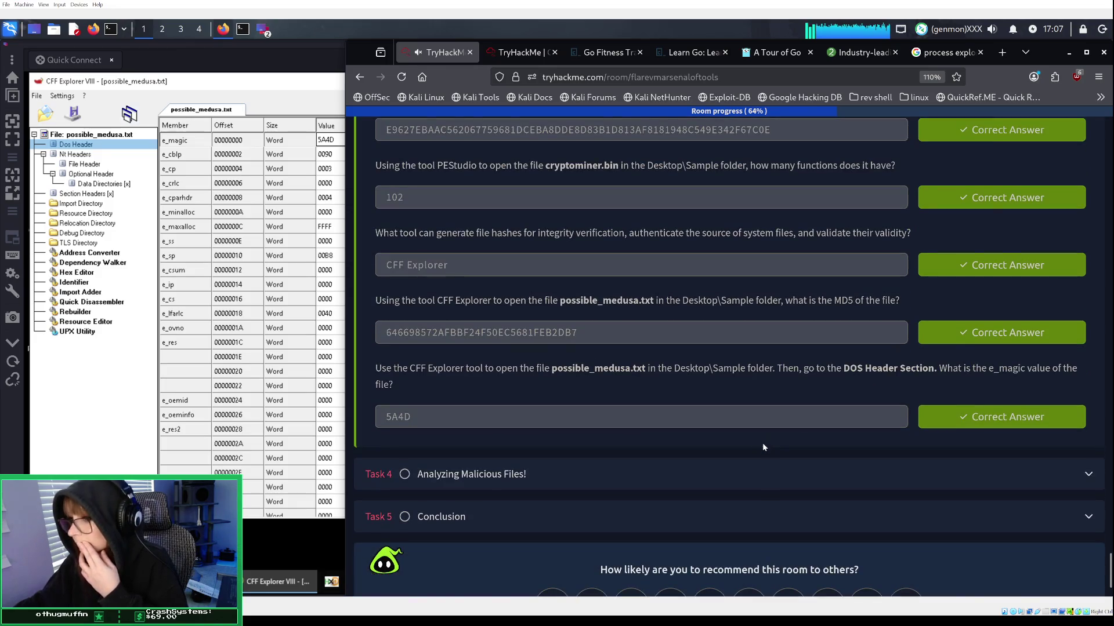
left_click(746, 474)
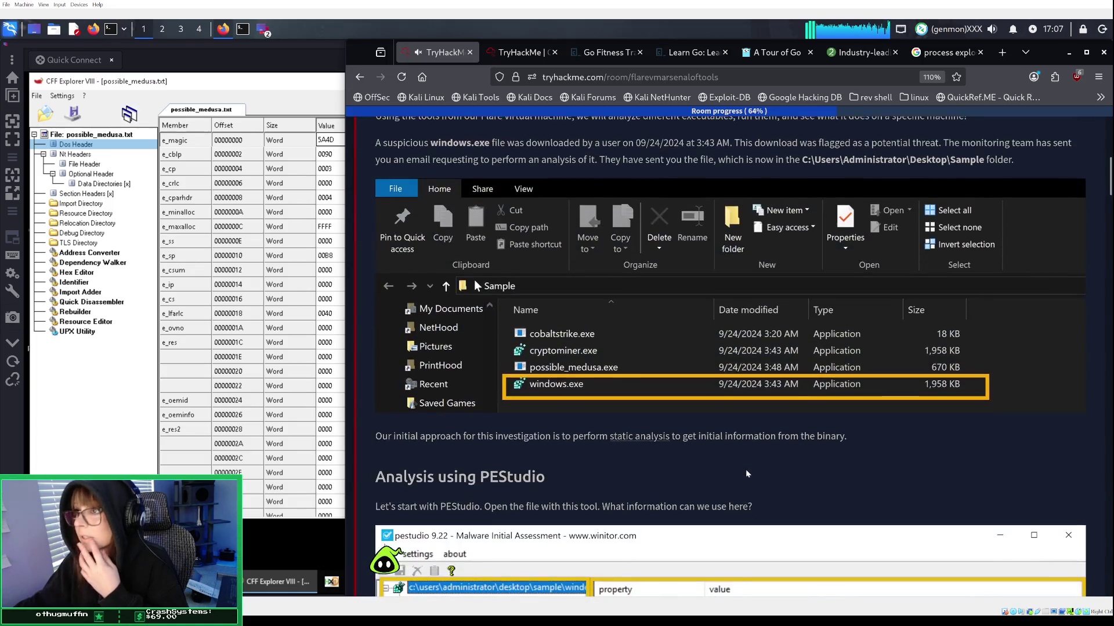
left_click(266, 97)
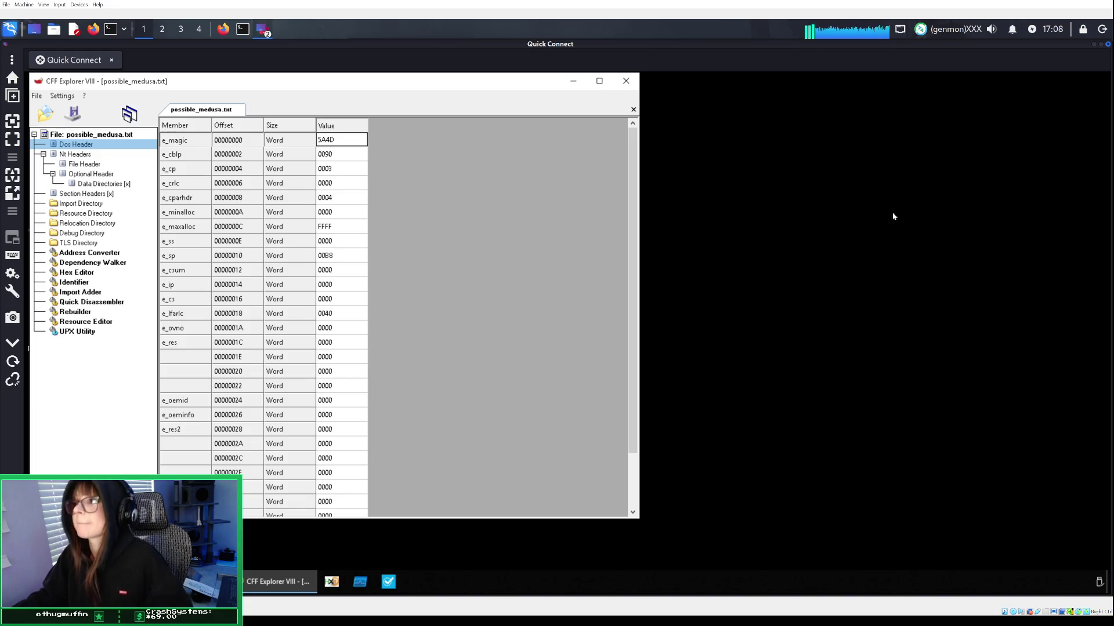
Minimize the CFF Explorer window to reveal the FlareVM desktop shortcuts.
left_click(578, 87)
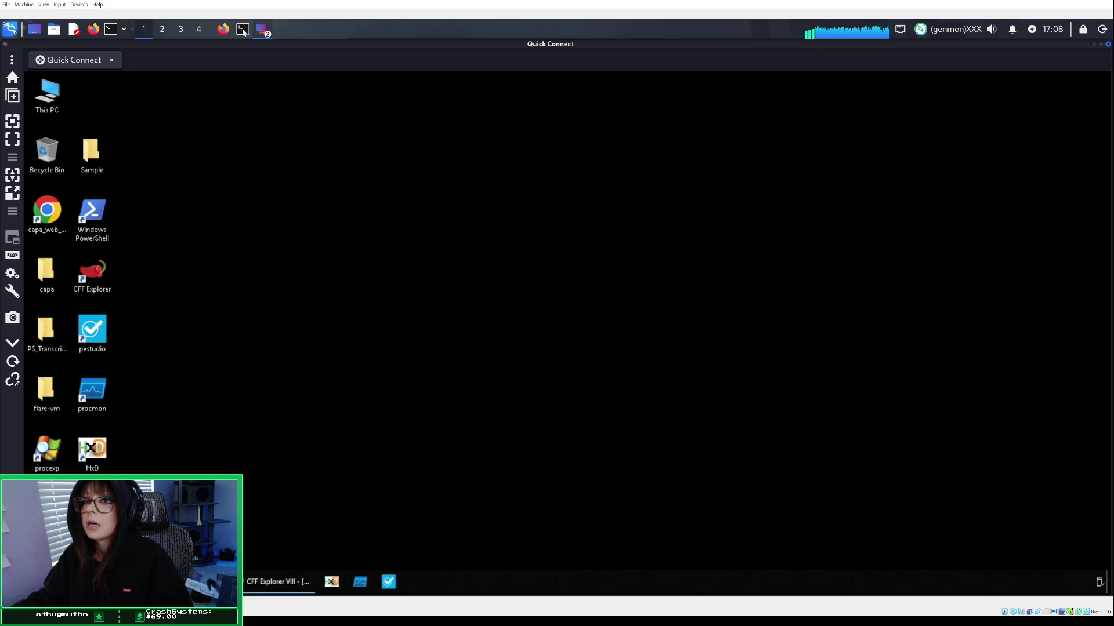
Scroll through Task 4 on the room page, ending at its windows.exe introduction.
left_click(223, 29)
scroll(518, 292, "down", 5)
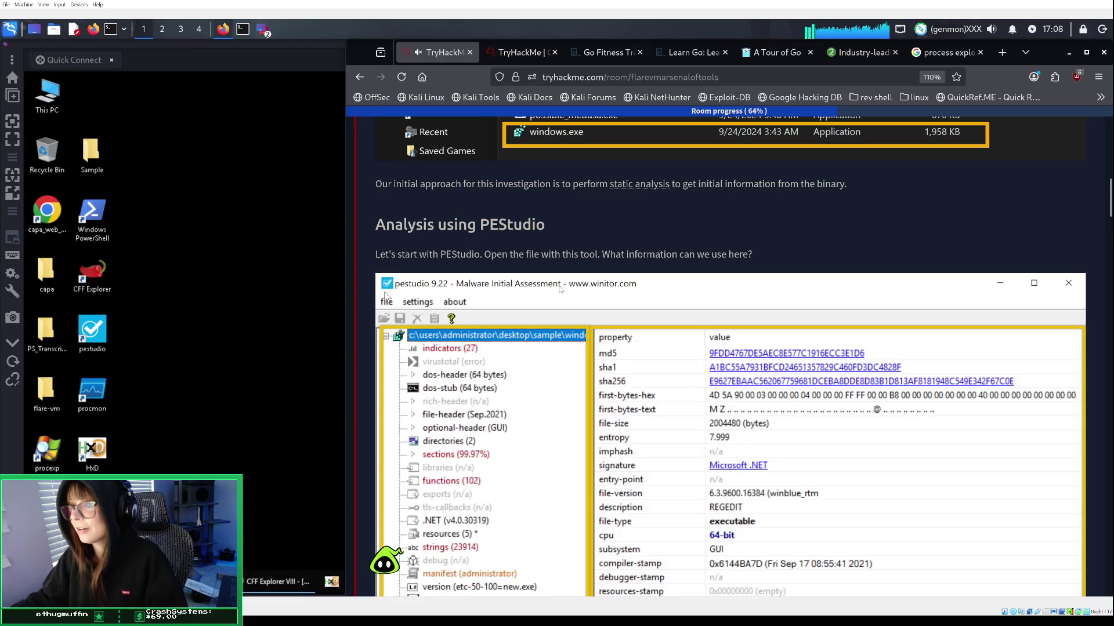
scroll(531, 292, "down", 17)
scroll(561, 284, "down", 20)
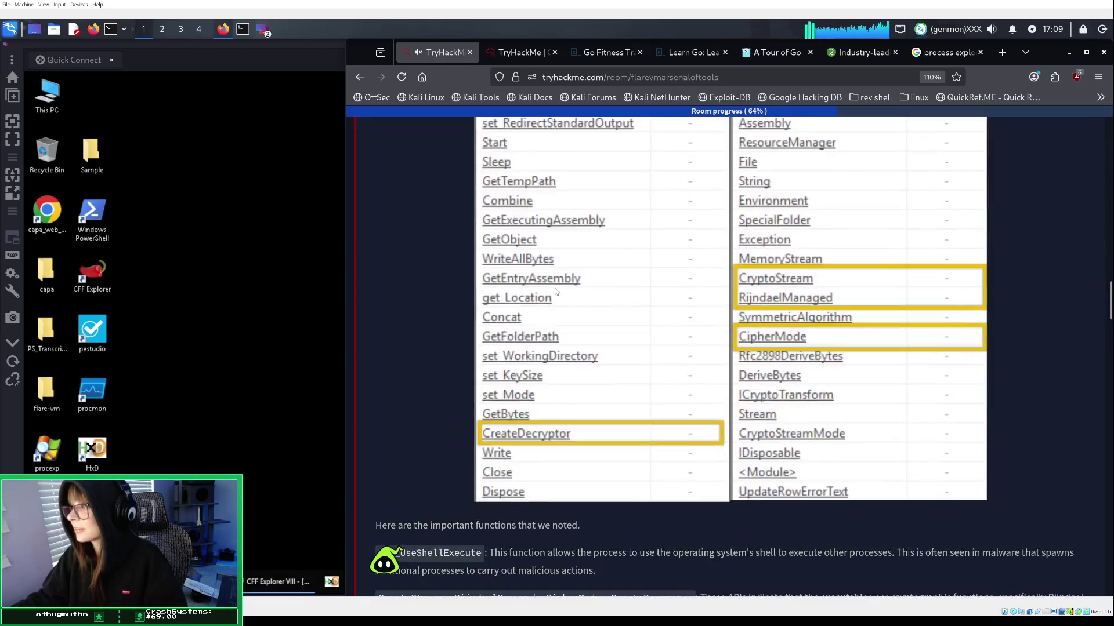
scroll(555, 291, "down", 20)
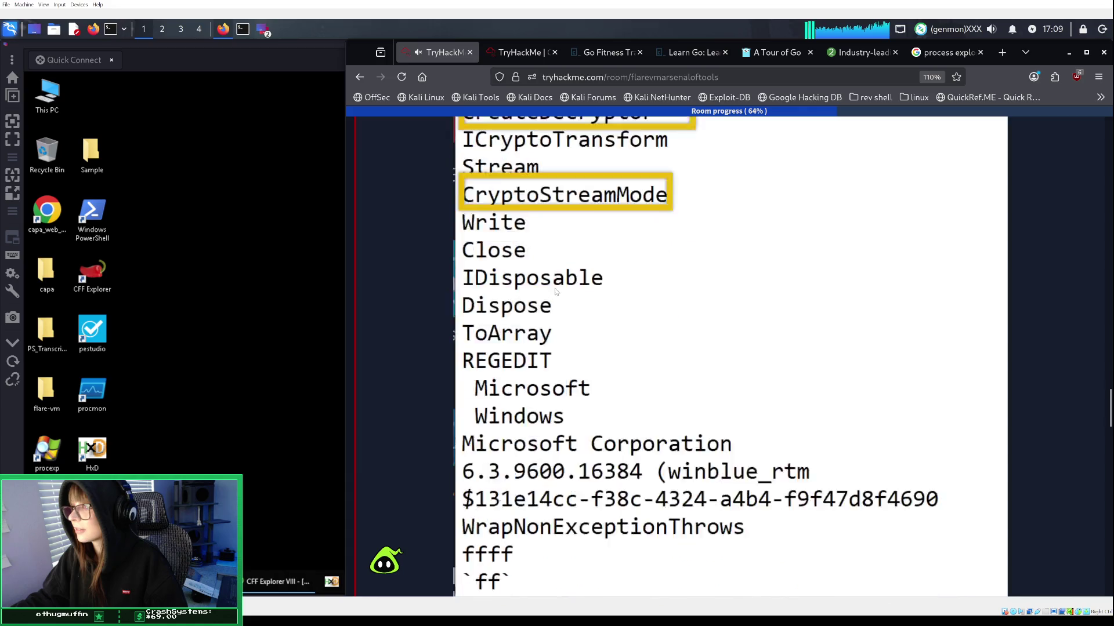
scroll(555, 288, "down", 4)
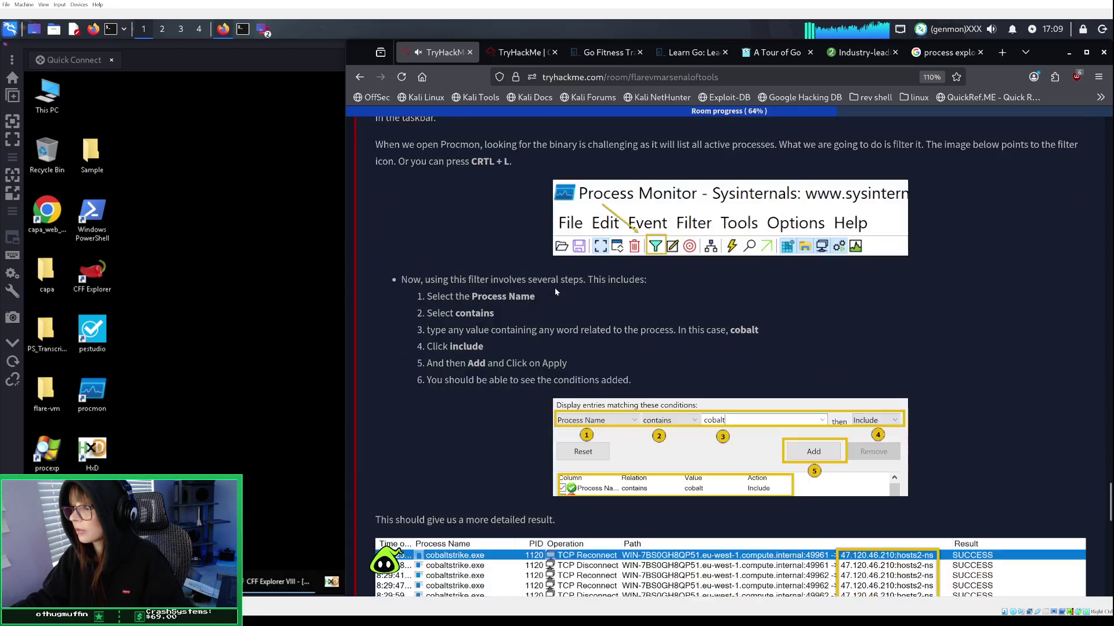
scroll(555, 288, "up", 3)
mouse_move(1108, 477)
left_mouse_down()
mouse_move(1101, 139)
mouse_move(1108, 574)
mouse_move(1105, 244)
mouse_move(1087, 149)
mouse_move(1088, 163)
left_mouse_up()
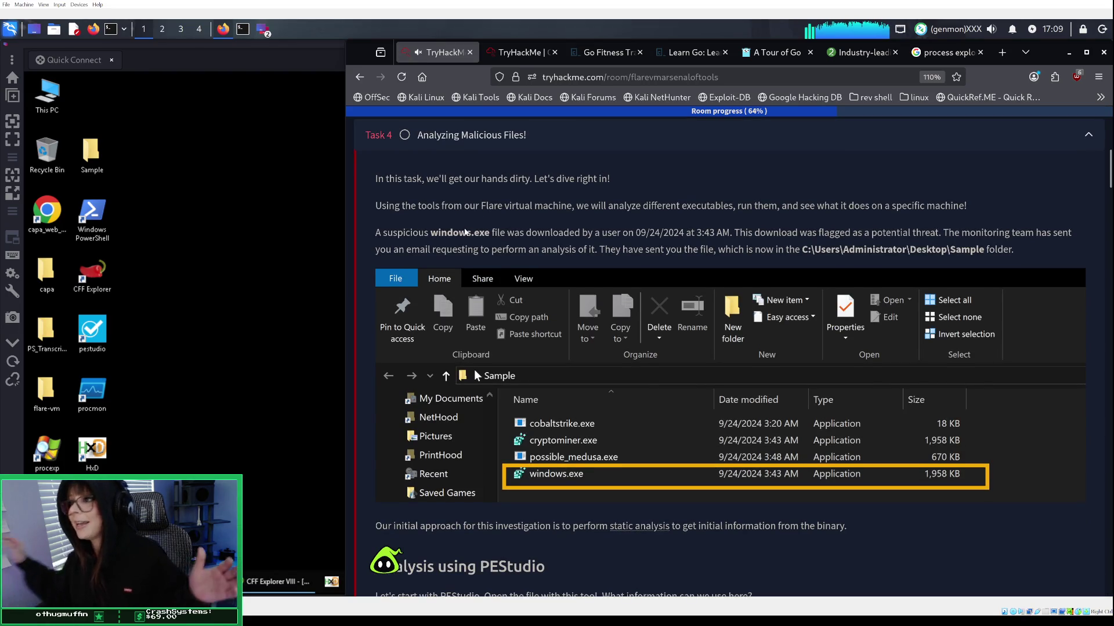
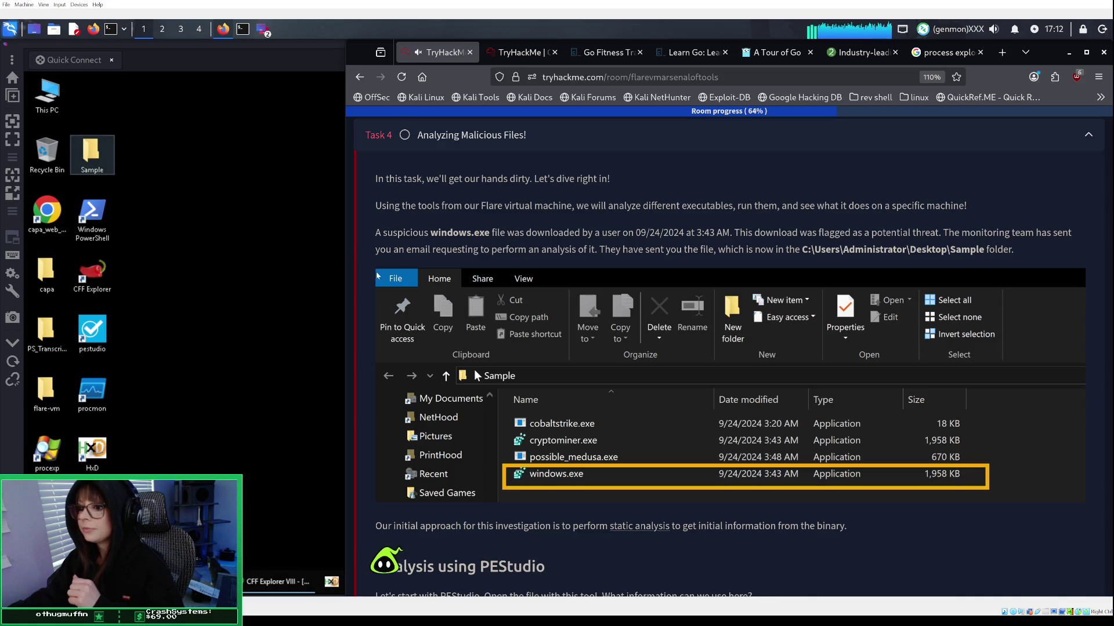
Scroll the TryHackMe task to the 'Analysis using PEStudio' section and launch pestudio.
scroll(448, 281, "down", 3)
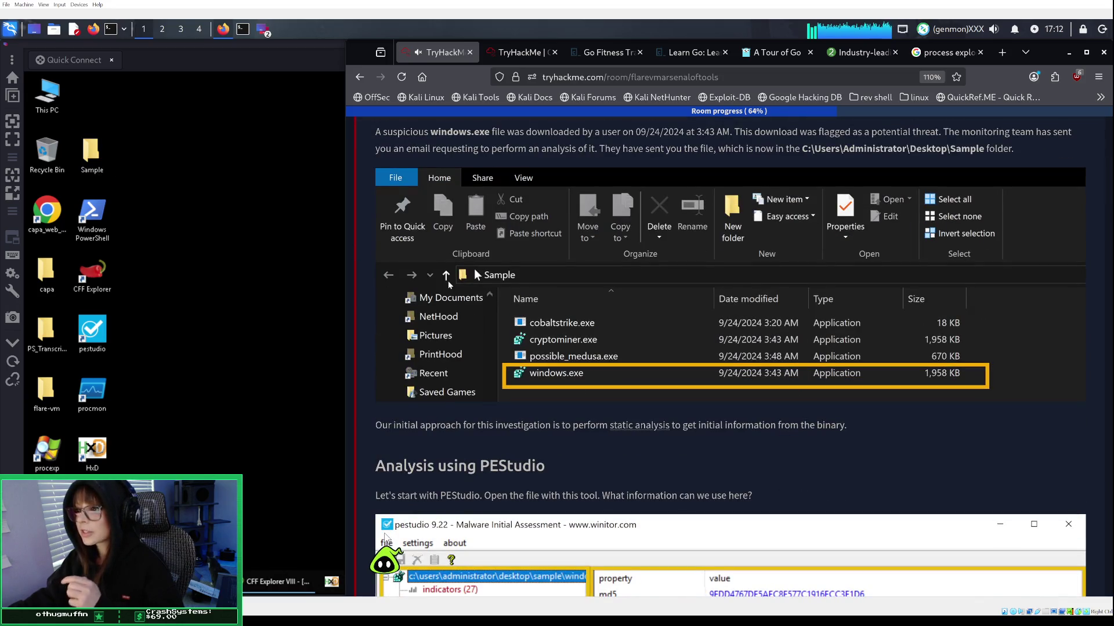
scroll(448, 280, "down", 1)
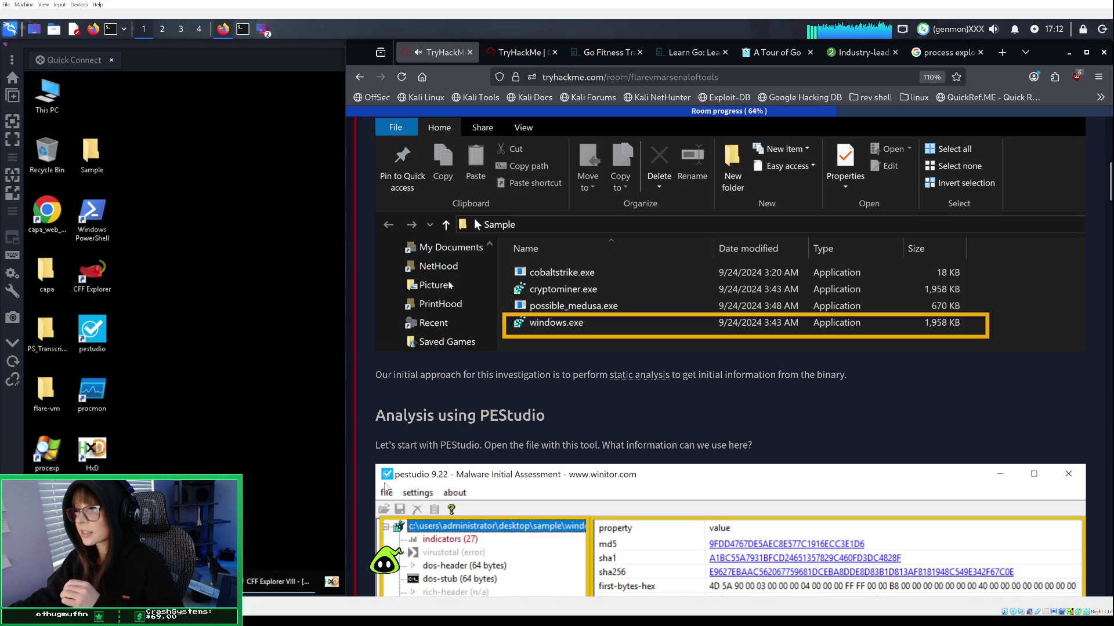
scroll(450, 285, "down", 3)
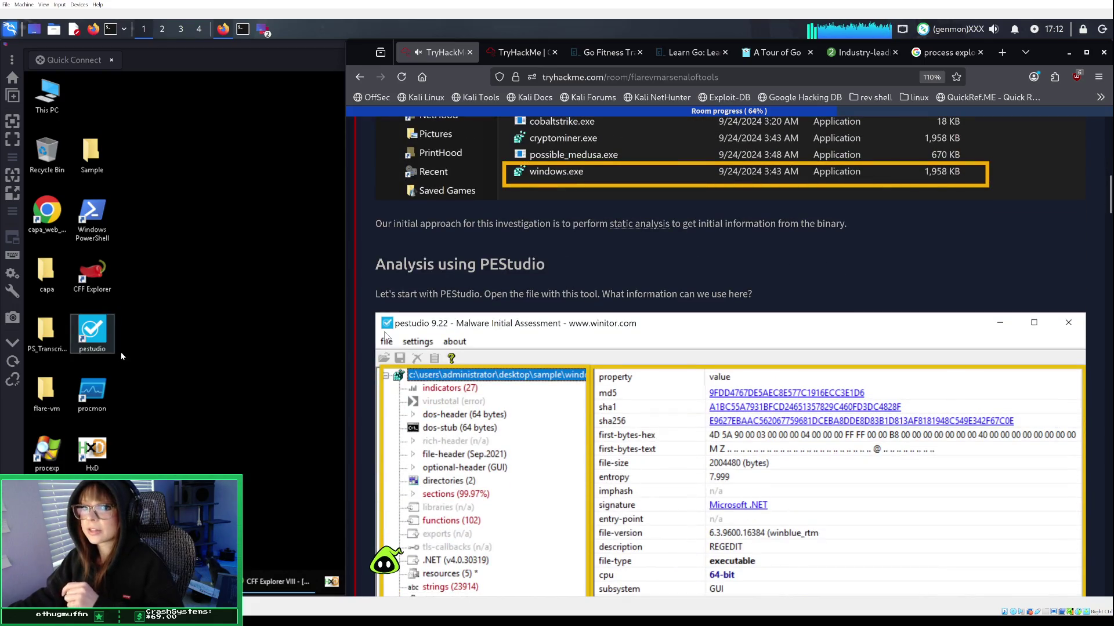
double_click(101, 334)
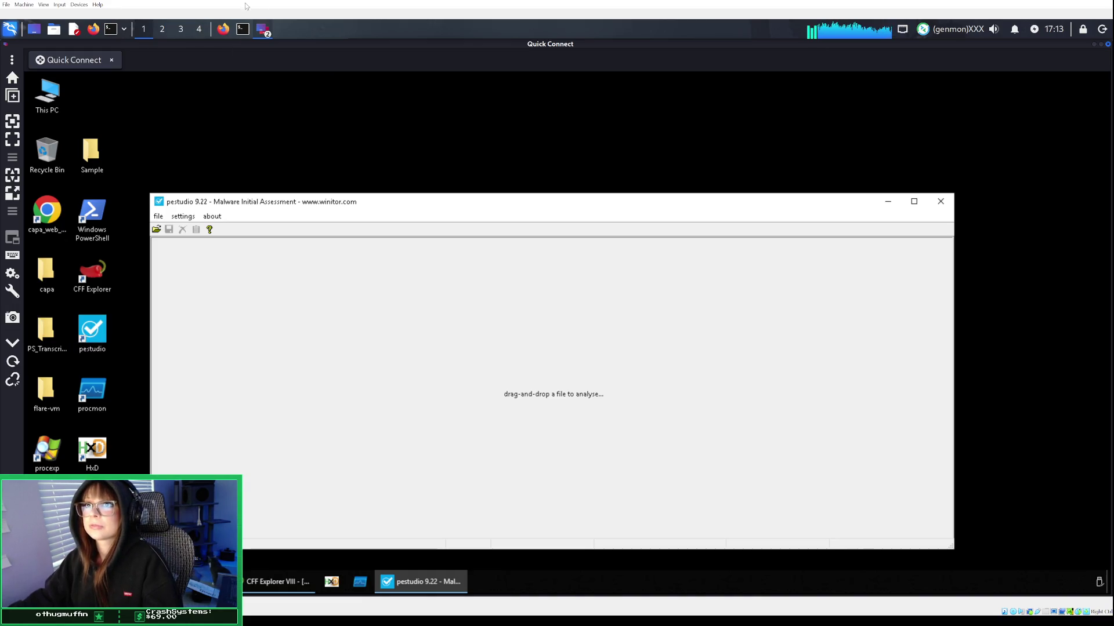
Load windows.exe from the Sample folder into pestudio with file > open file, then return to TryHackMe.
left_click(222, 31)
scroll(694, 209, "down", 1)
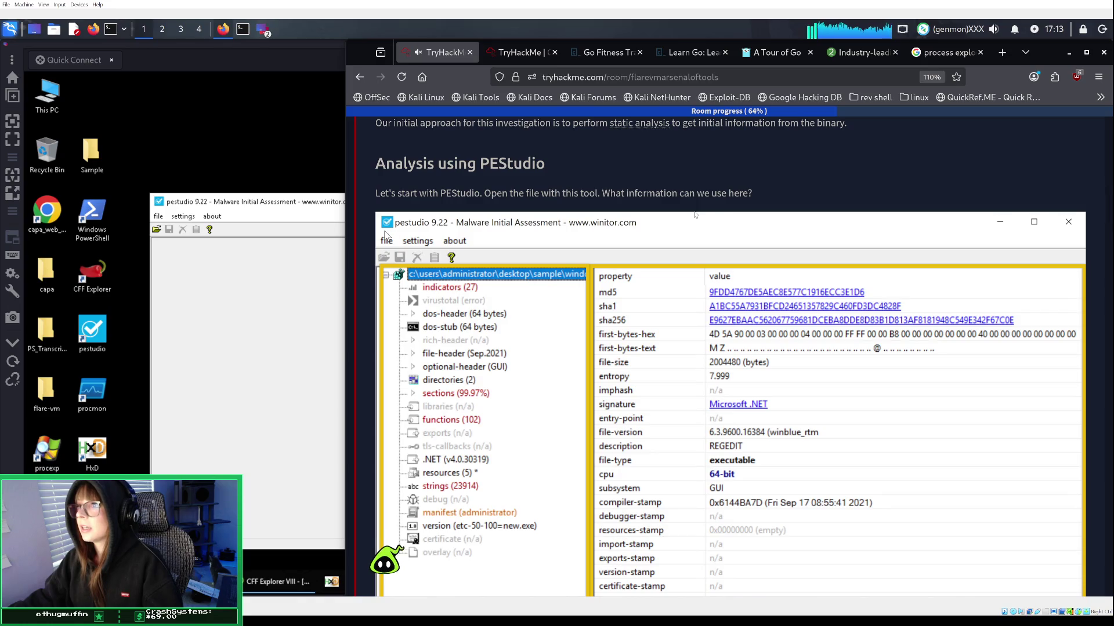
left_click(157, 216)
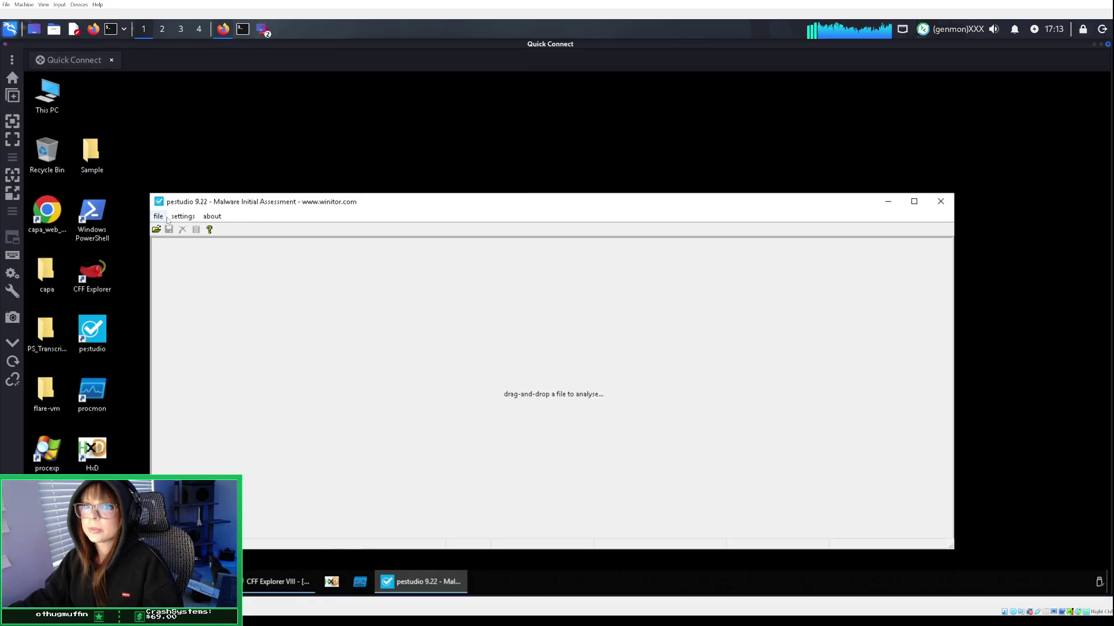
left_click(181, 235)
left_click(157, 217)
left_click(184, 231)
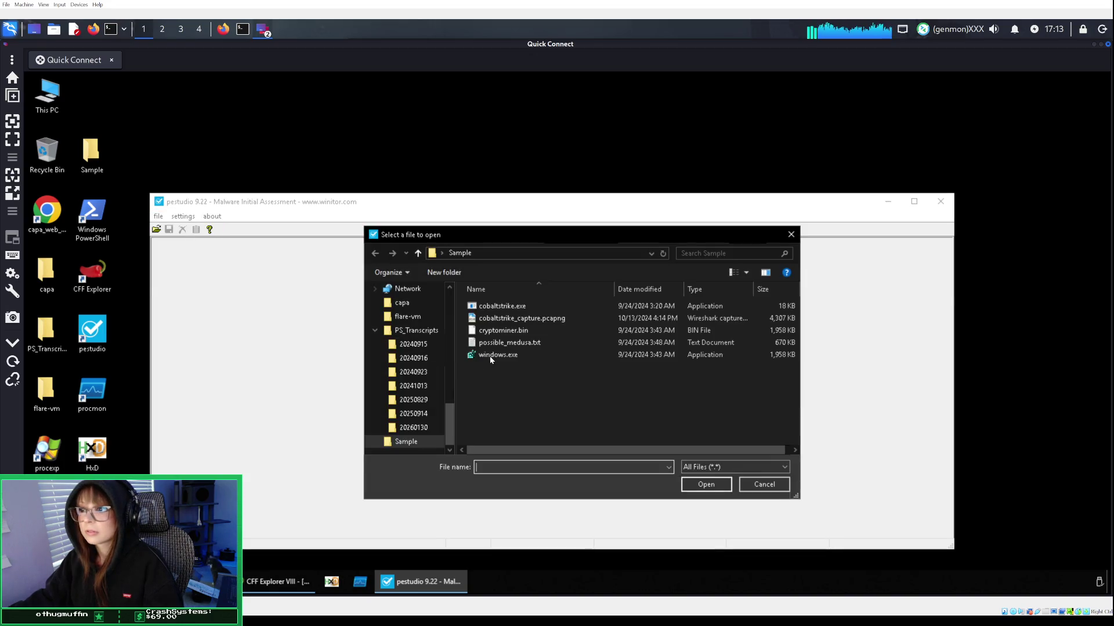
left_click(493, 355)
left_click(712, 489)
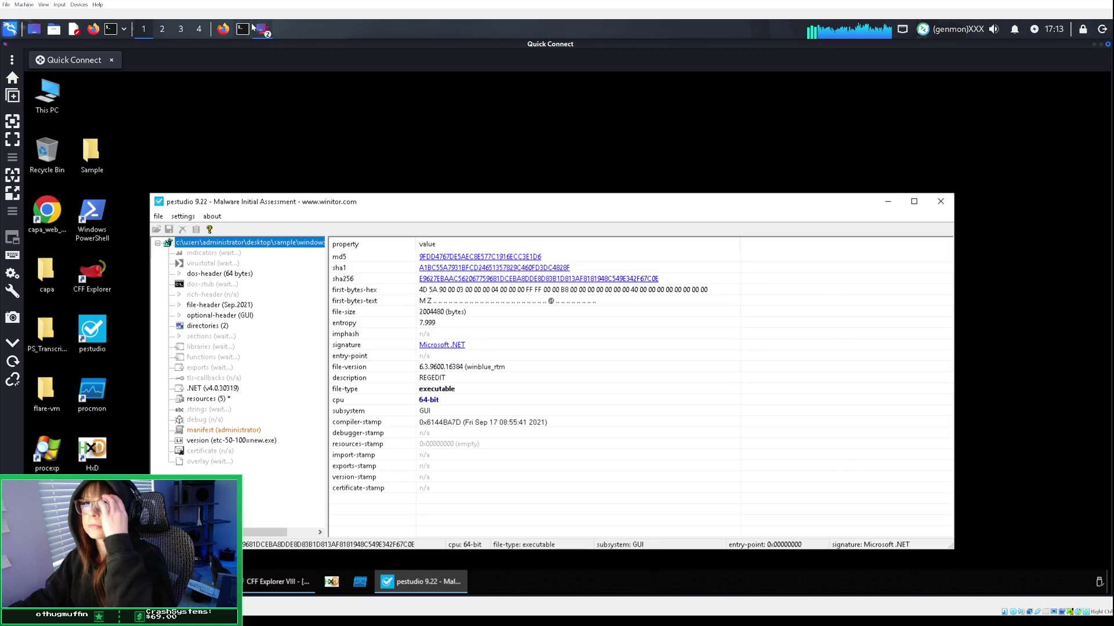
left_click(223, 29)
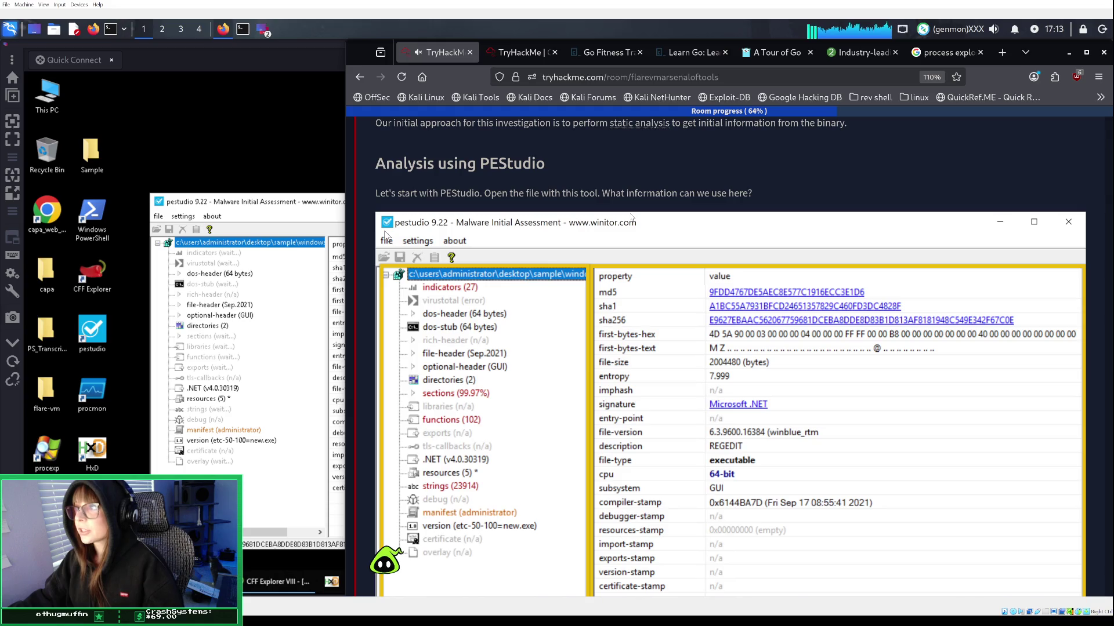
Scroll the room to the paragraph on the MD5/SHA-1 hashes and the disguised REGEDIT description.
scroll(632, 218, "down", 3)
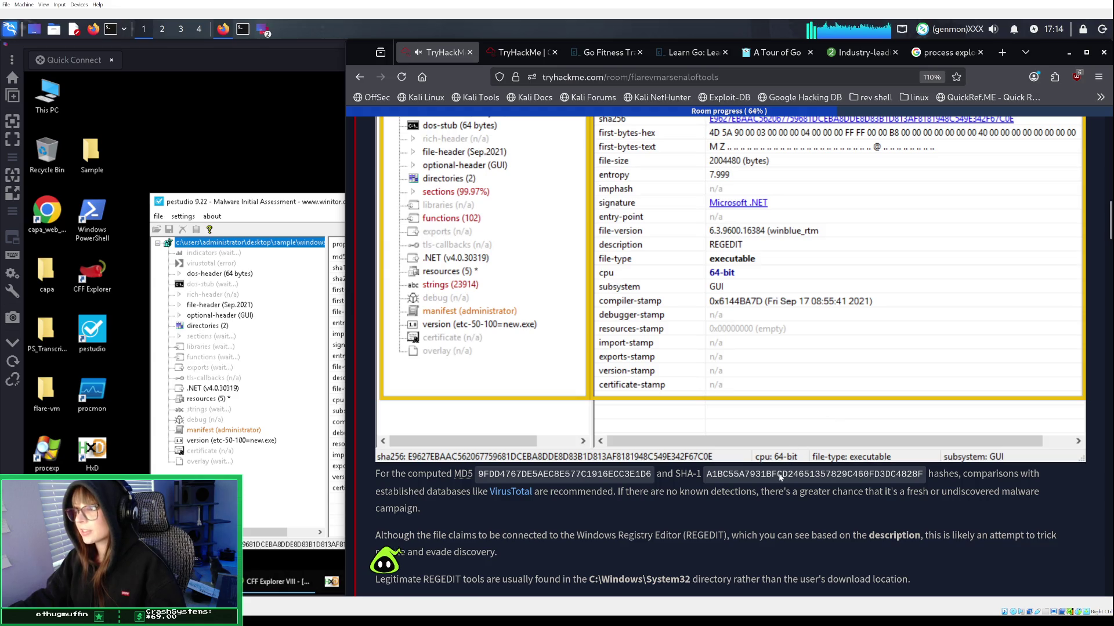
scroll(690, 498, "down", 3)
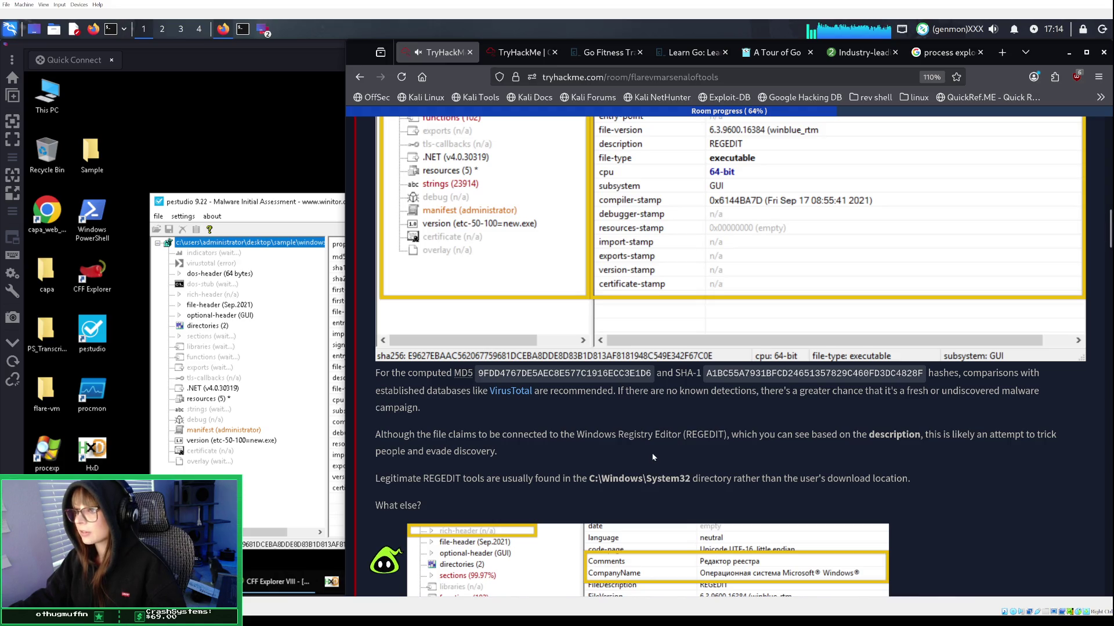
scroll(653, 458, "up", 3)
scroll(653, 447, "up", 1)
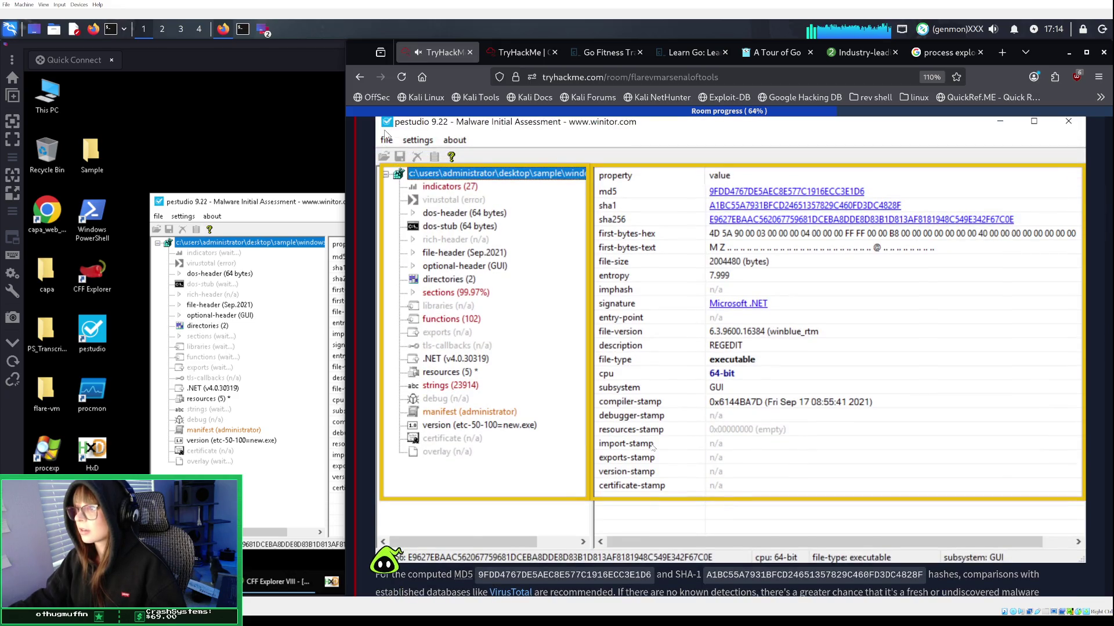
scroll(653, 448, "down", 4)
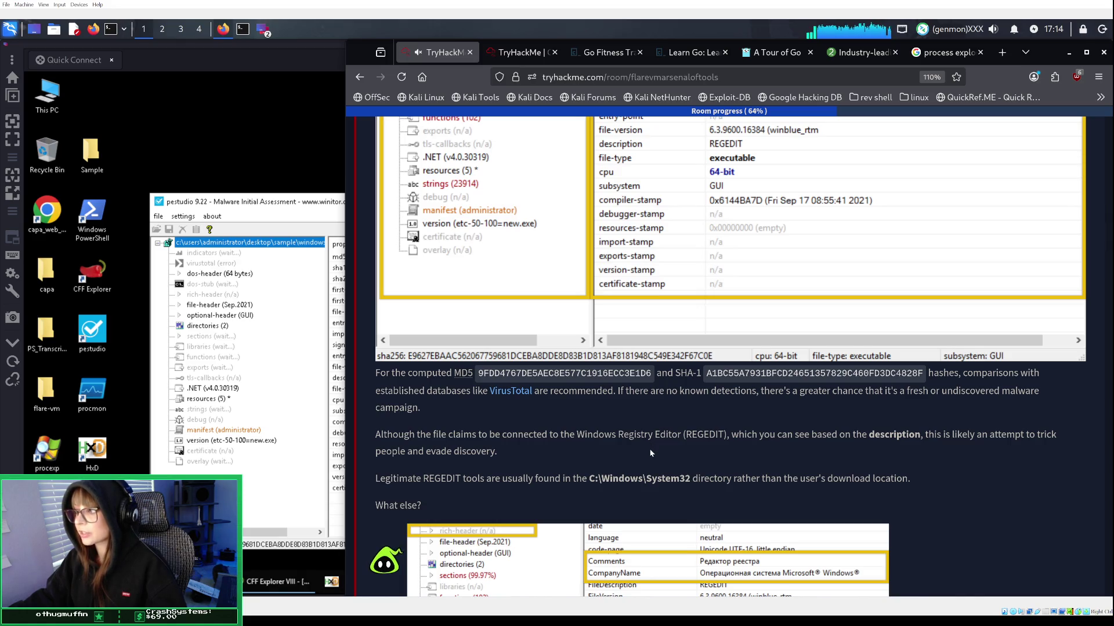
Scroll the TryHackMe room down toward the functions tab explanation.
scroll(651, 453, "down", 1)
scroll(650, 453, "down", 1)
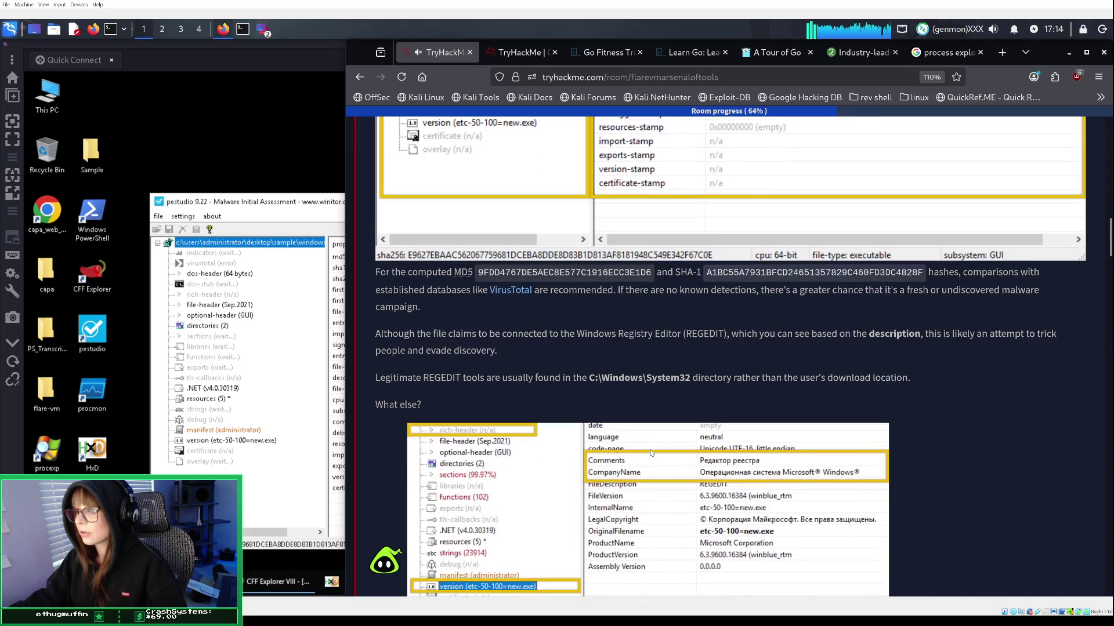
scroll(650, 453, "down", 1)
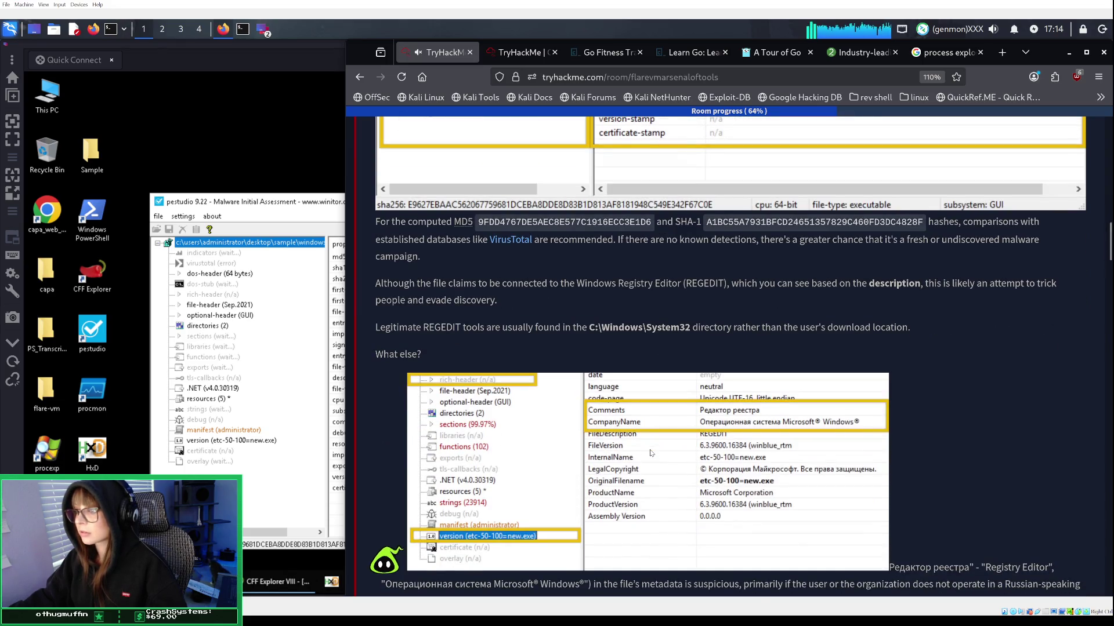
scroll(650, 453, "down", 1)
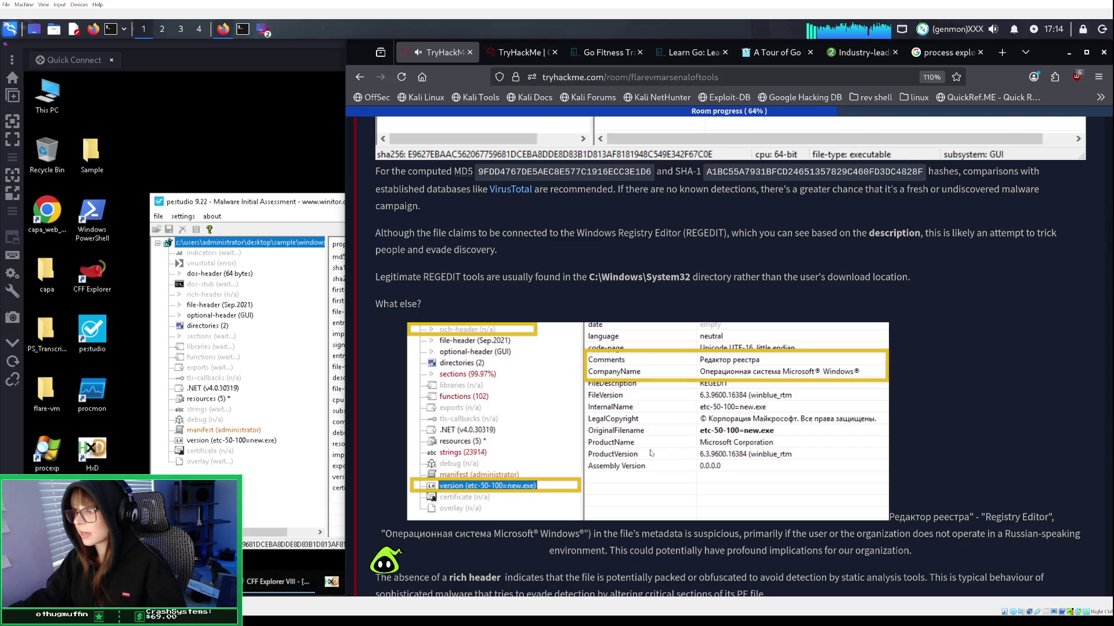
scroll(650, 453, "down", 1)
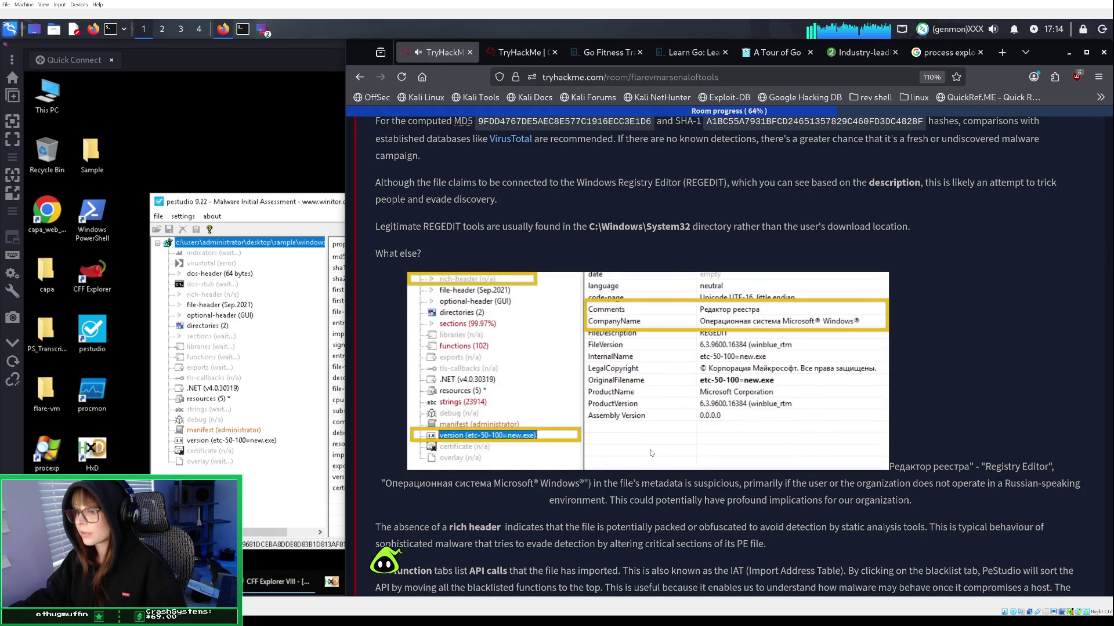
scroll(651, 453, "down", 1)
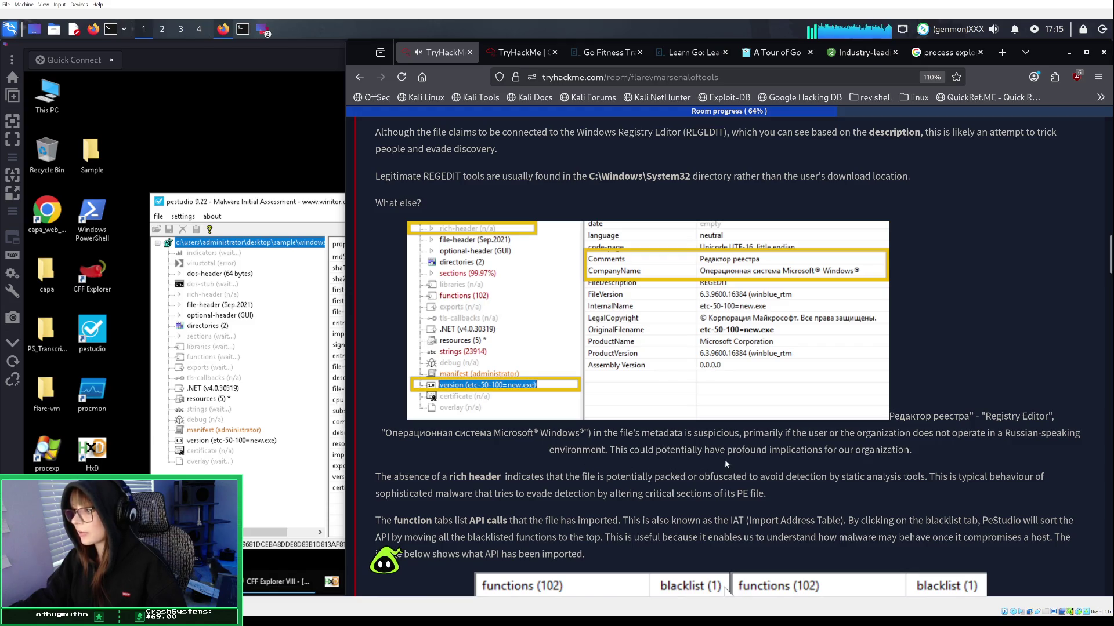
scroll(757, 459, "down", 1)
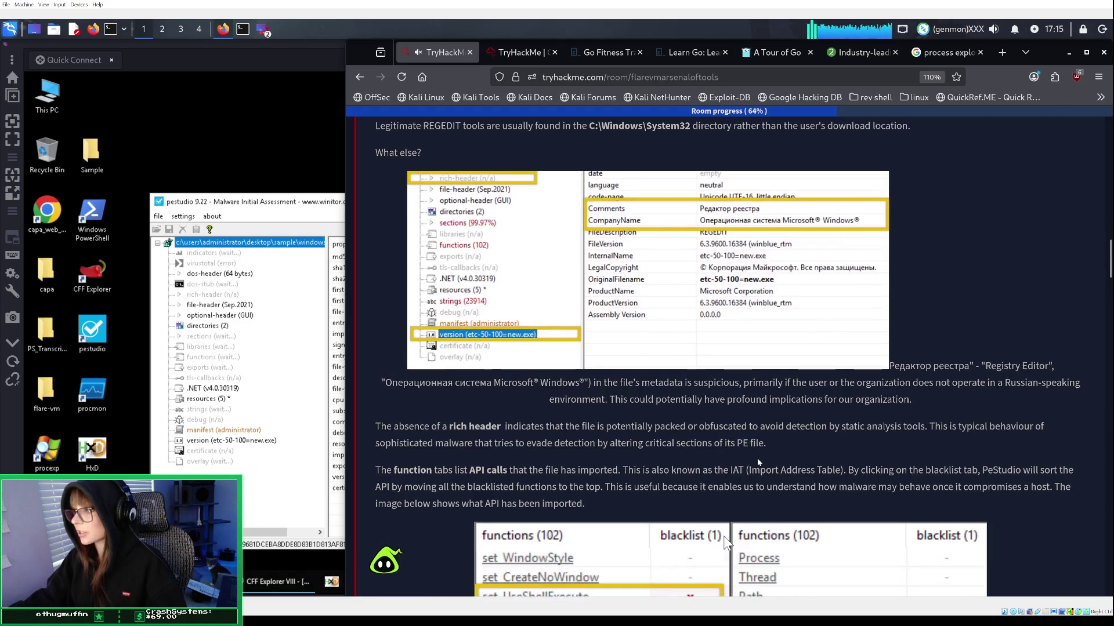
scroll(712, 449, "down", 1)
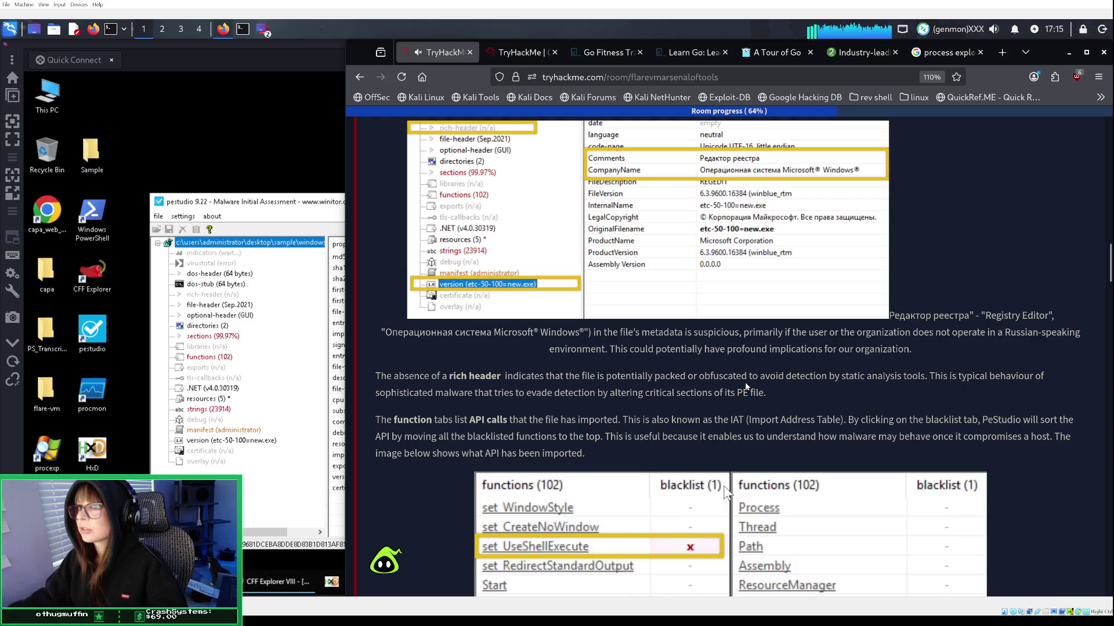
Bring the blacklisted-imports screenshot into view and show windows.exe's imported functions in pestudio.
scroll(746, 386, "up", 1)
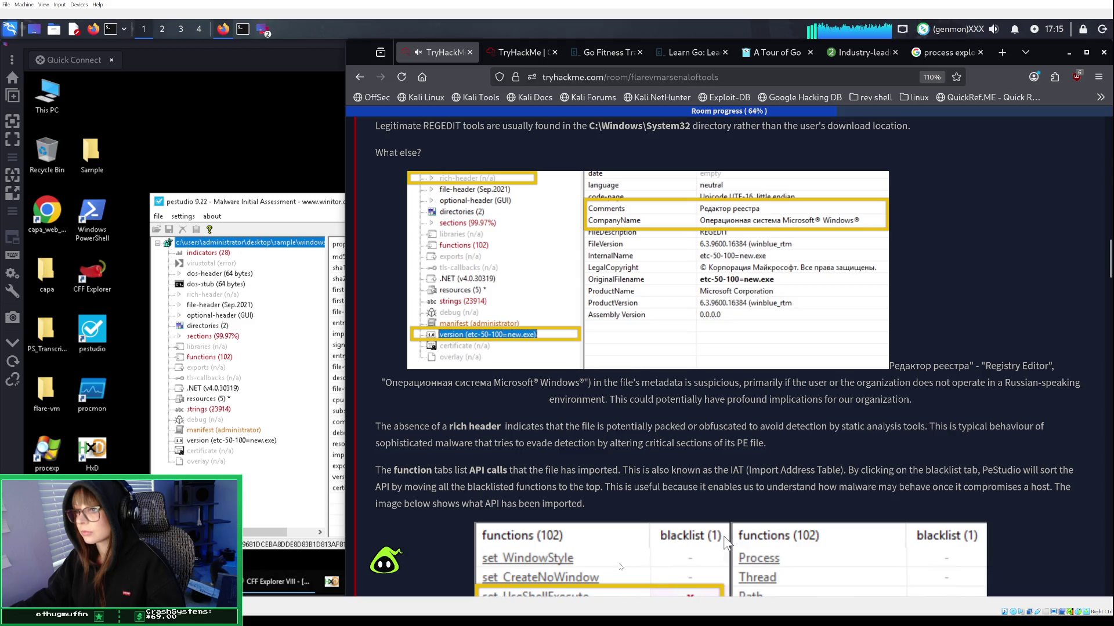
scroll(661, 451, "down", 1)
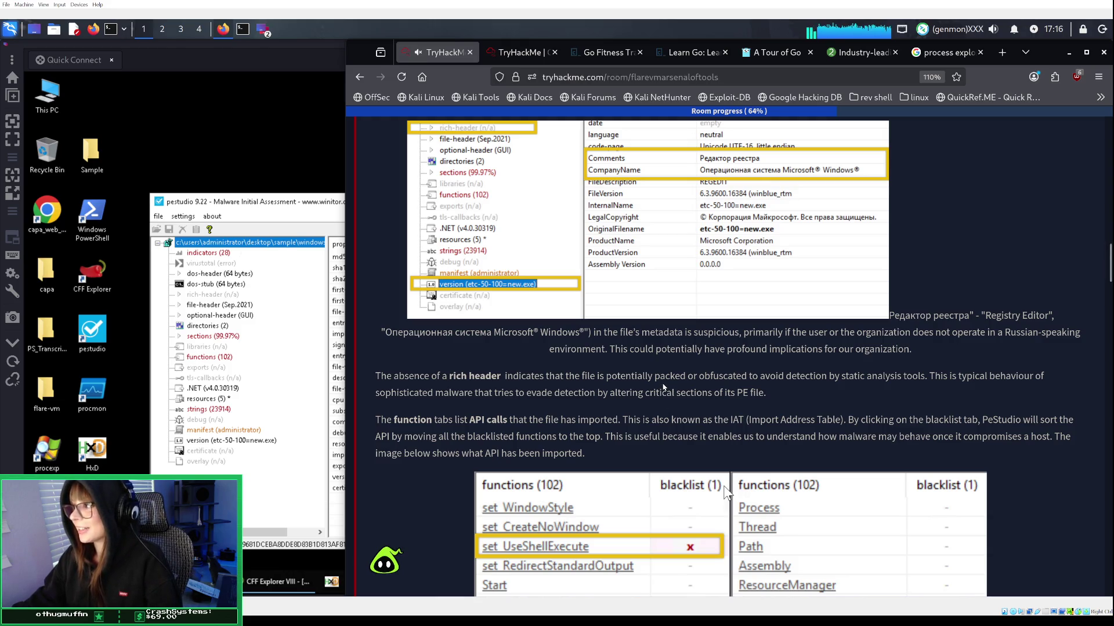
scroll(558, 398, "down", 2)
scroll(559, 398, "down", 1)
scroll(560, 400, "down", 2)
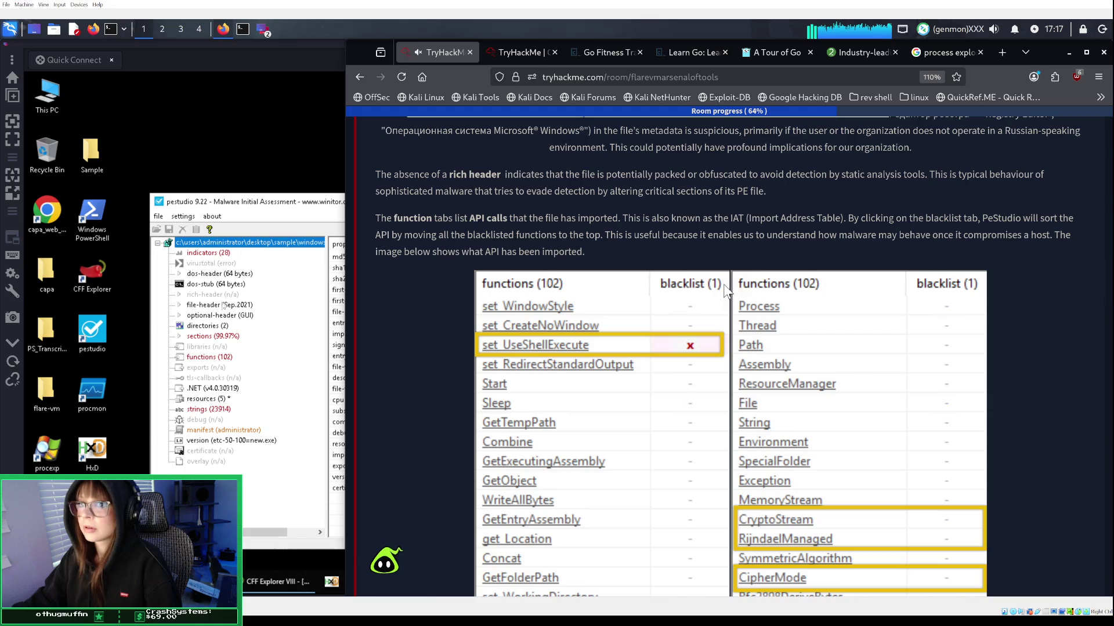
left_click(220, 357)
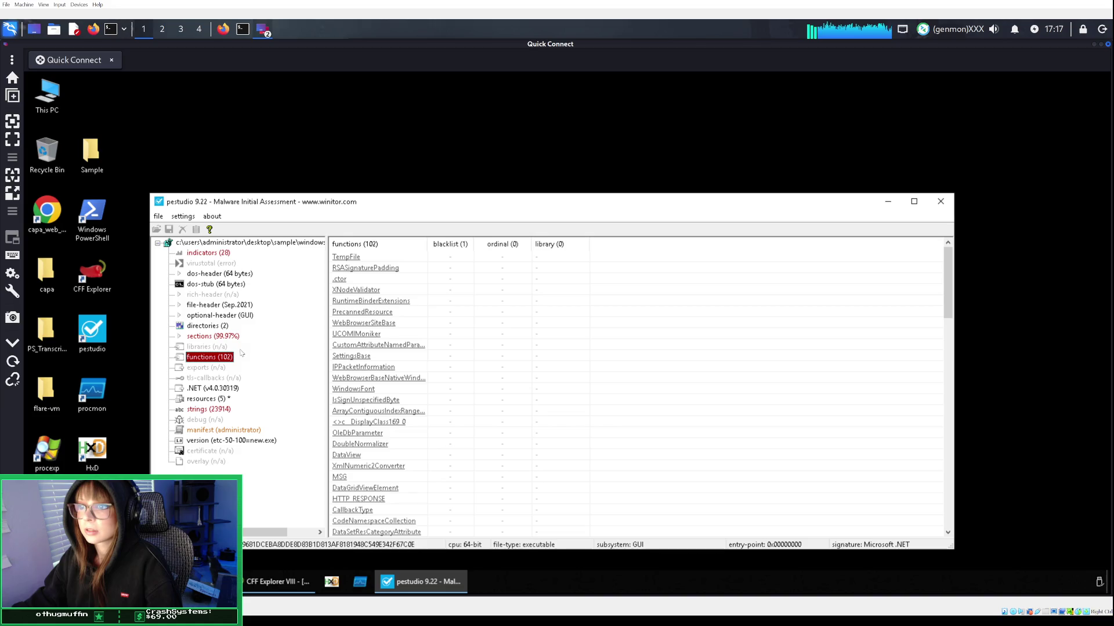
Compare pestudio's 102-function list against the TryHackMe room's import-table explanation.
left_click(223, 29)
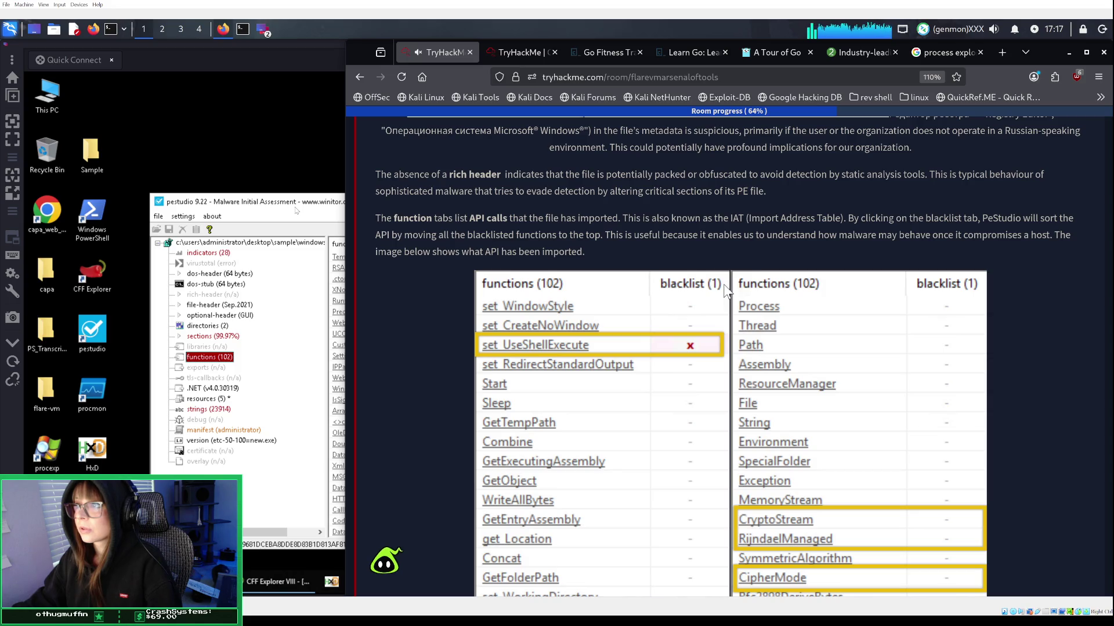
key("alt+Tab")
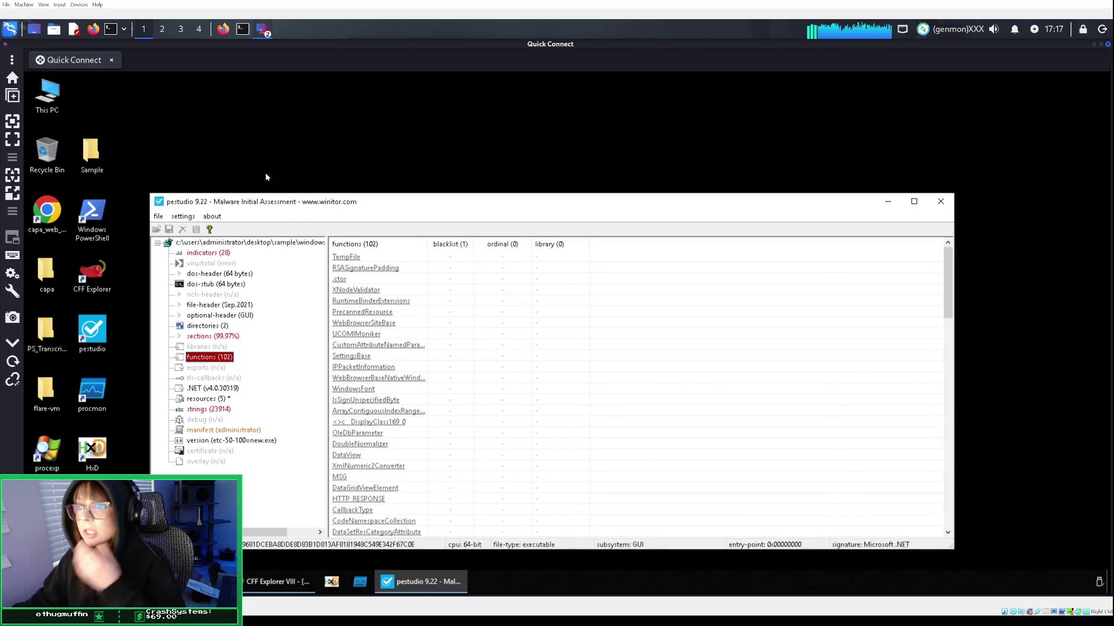
left_click(227, 33)
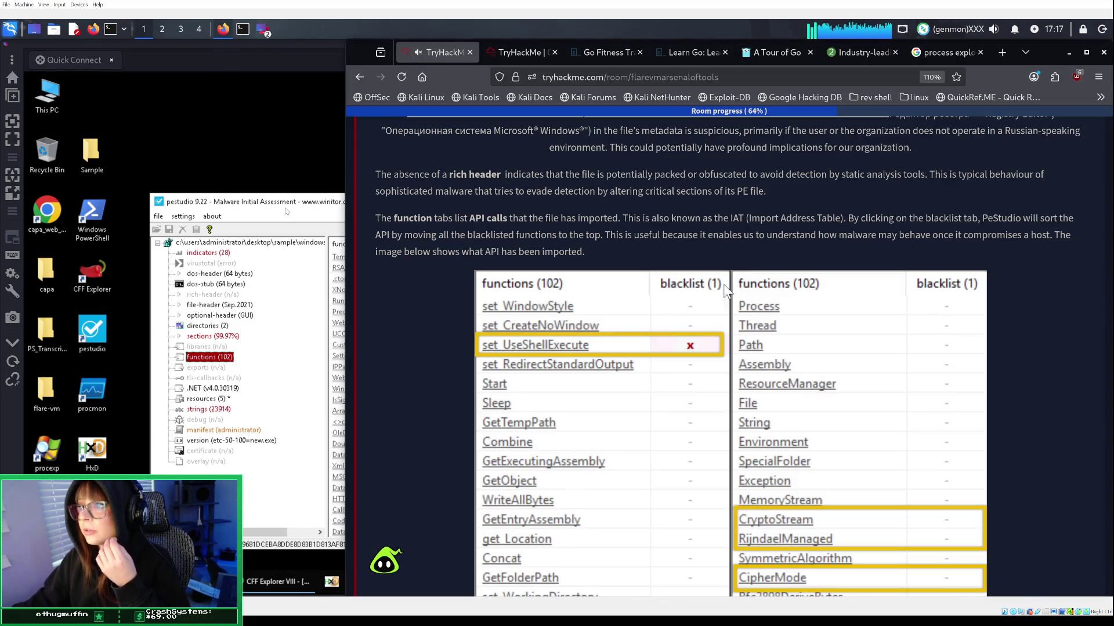
key("alt+Tab")
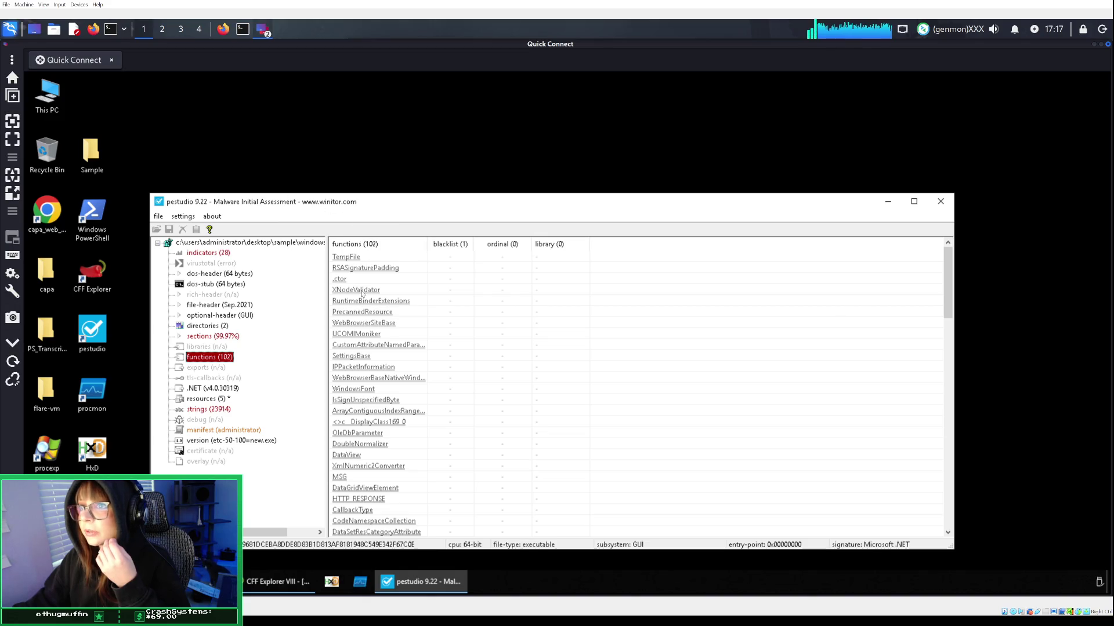
Select the blacklisted set_UseShellExecute import in pestudio, then return to the room page.
scroll(383, 325, "down", 3)
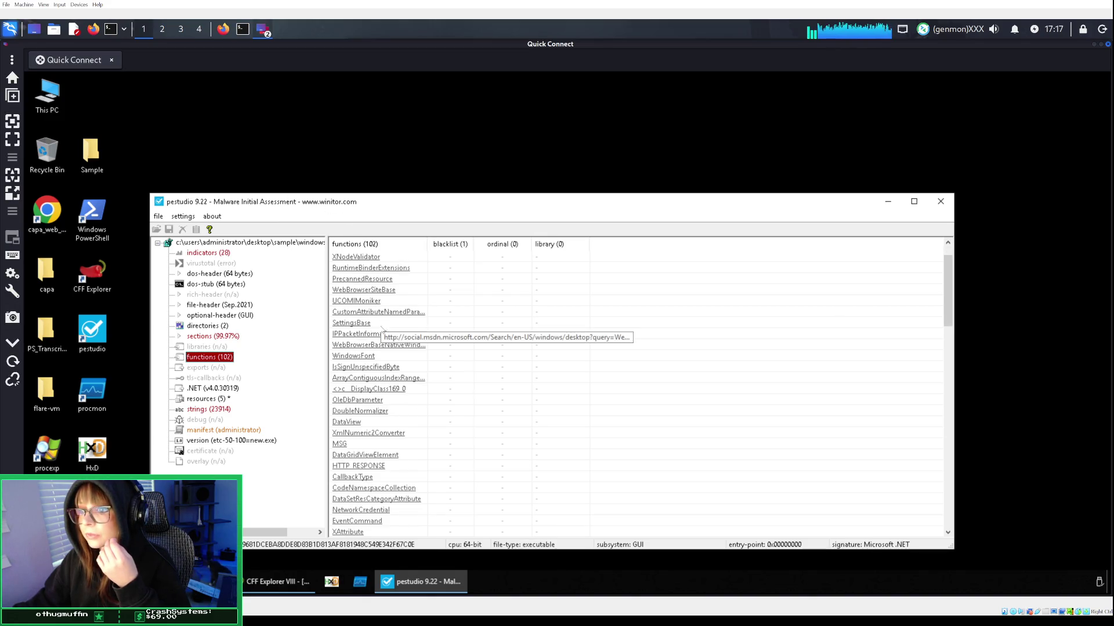
scroll(383, 328, "down", 8)
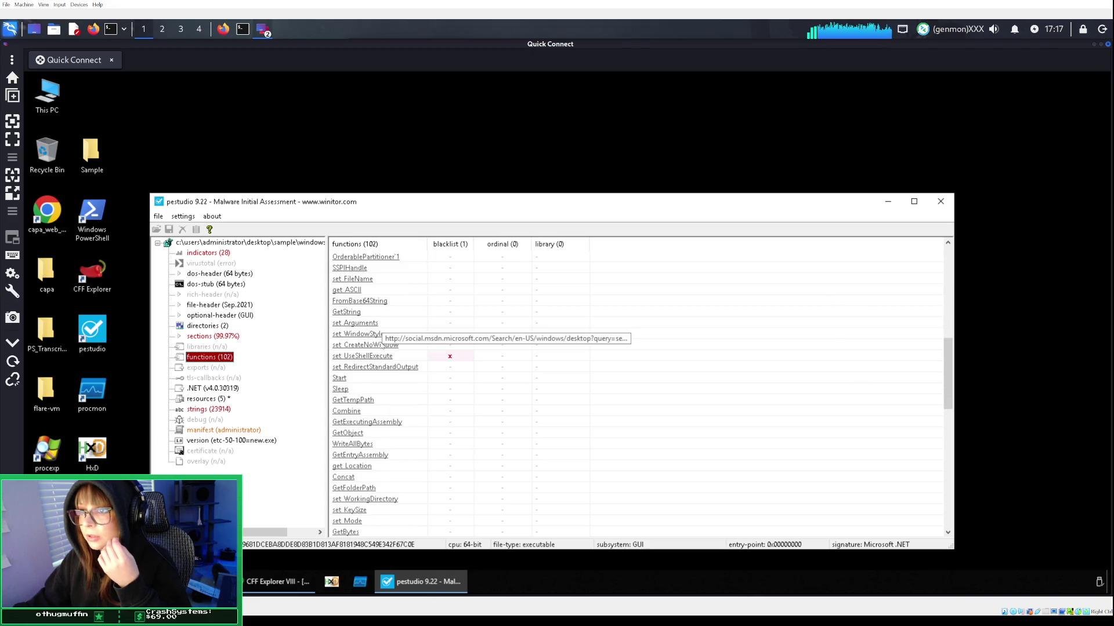
left_click(379, 359)
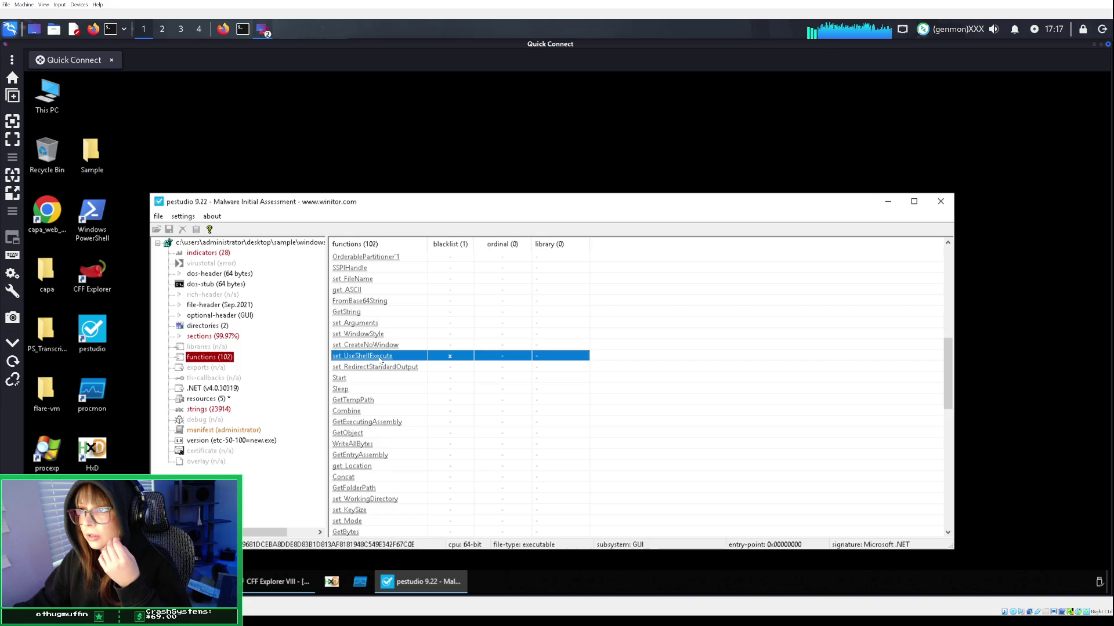
scroll(462, 329, "up", 6)
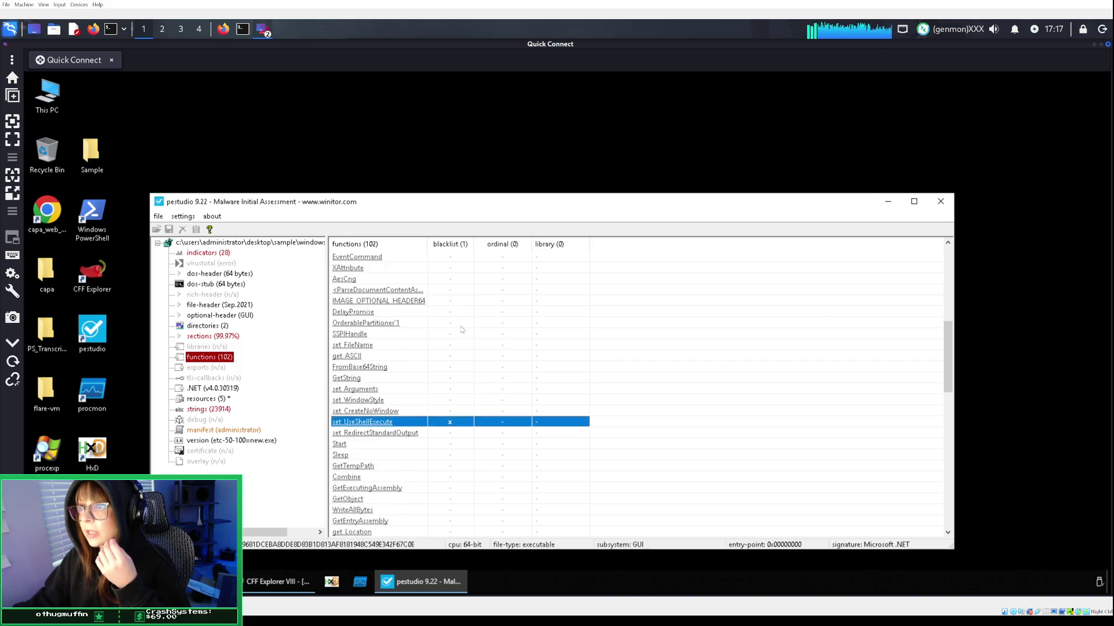
scroll(462, 316, "down", 9)
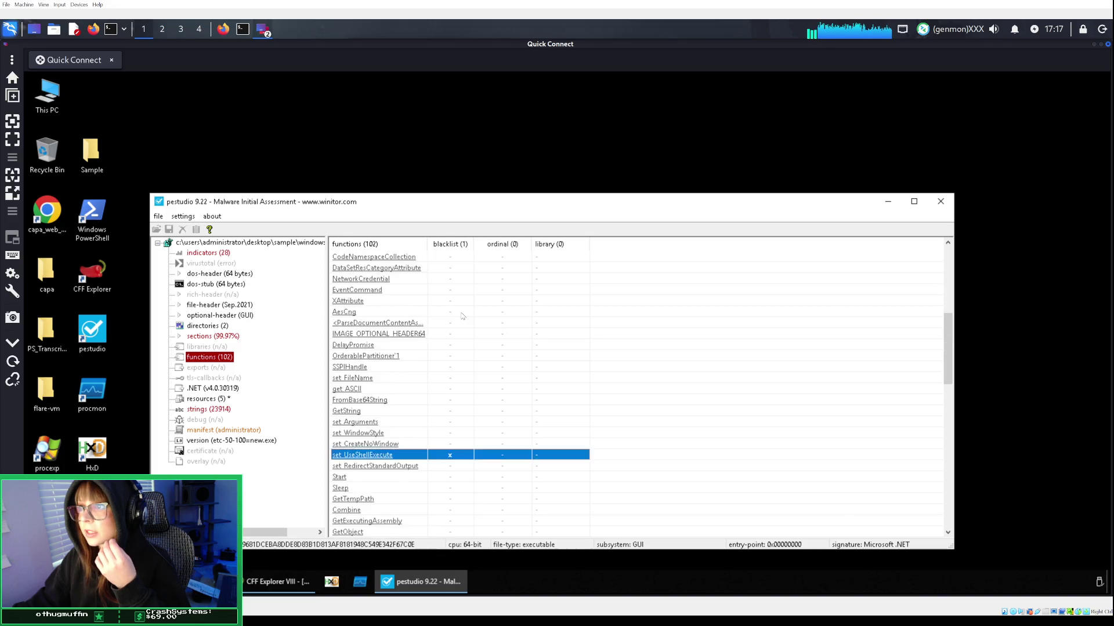
scroll(463, 316, "down", 7)
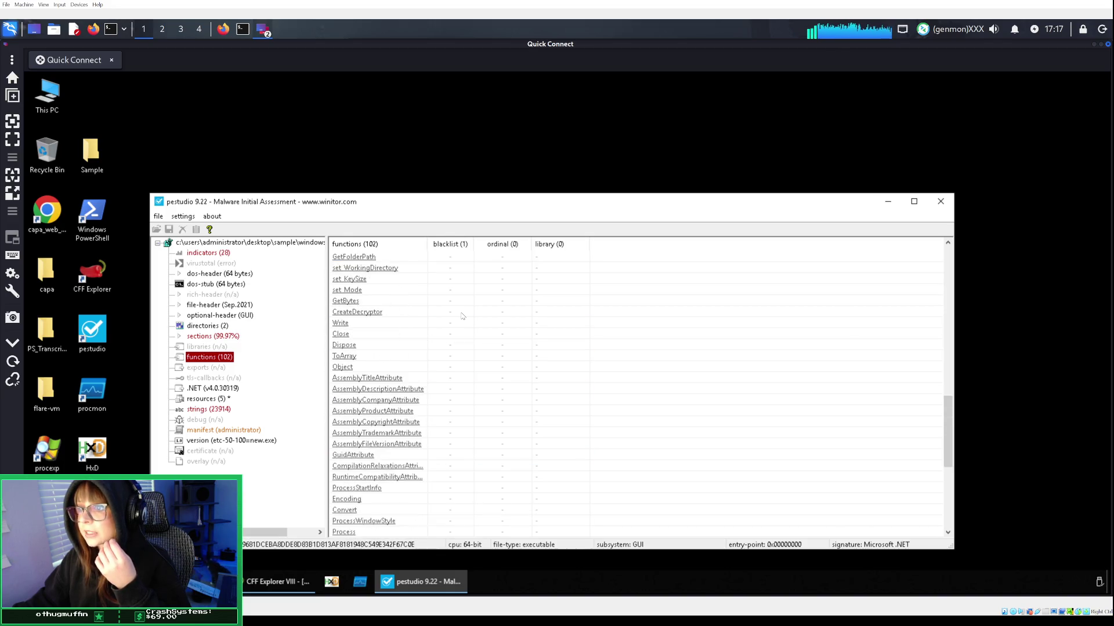
scroll(462, 317, "up", 11)
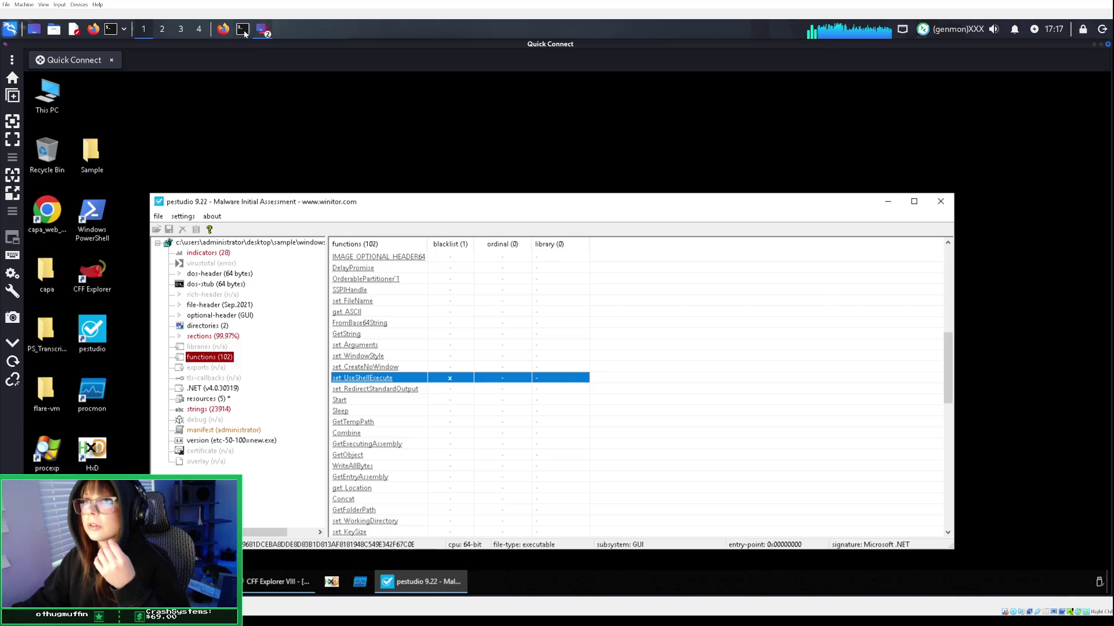
left_click(215, 31)
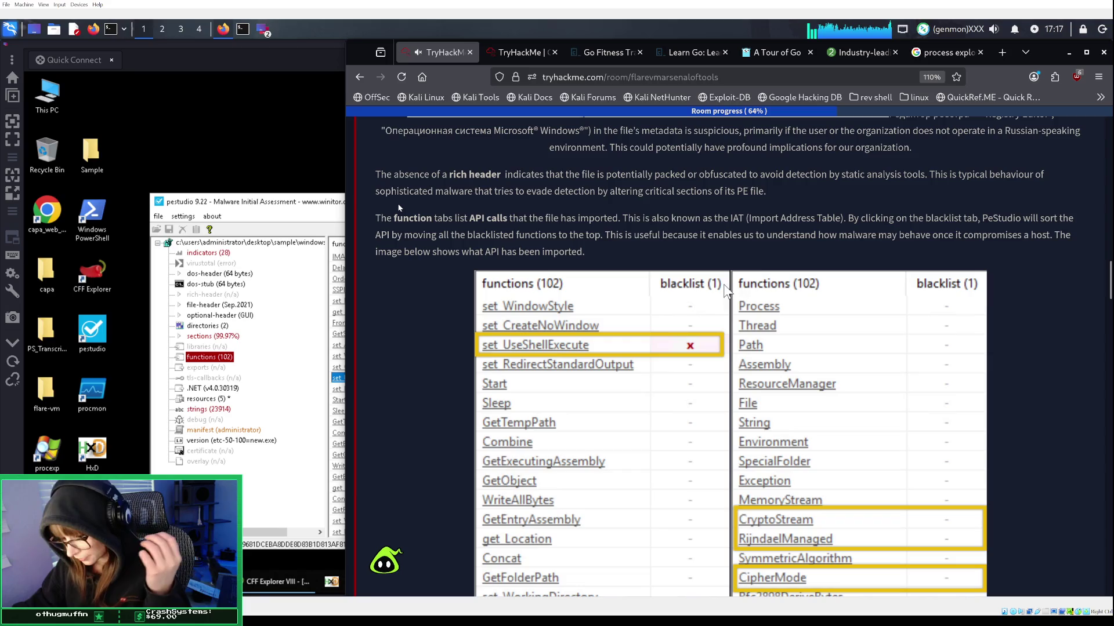